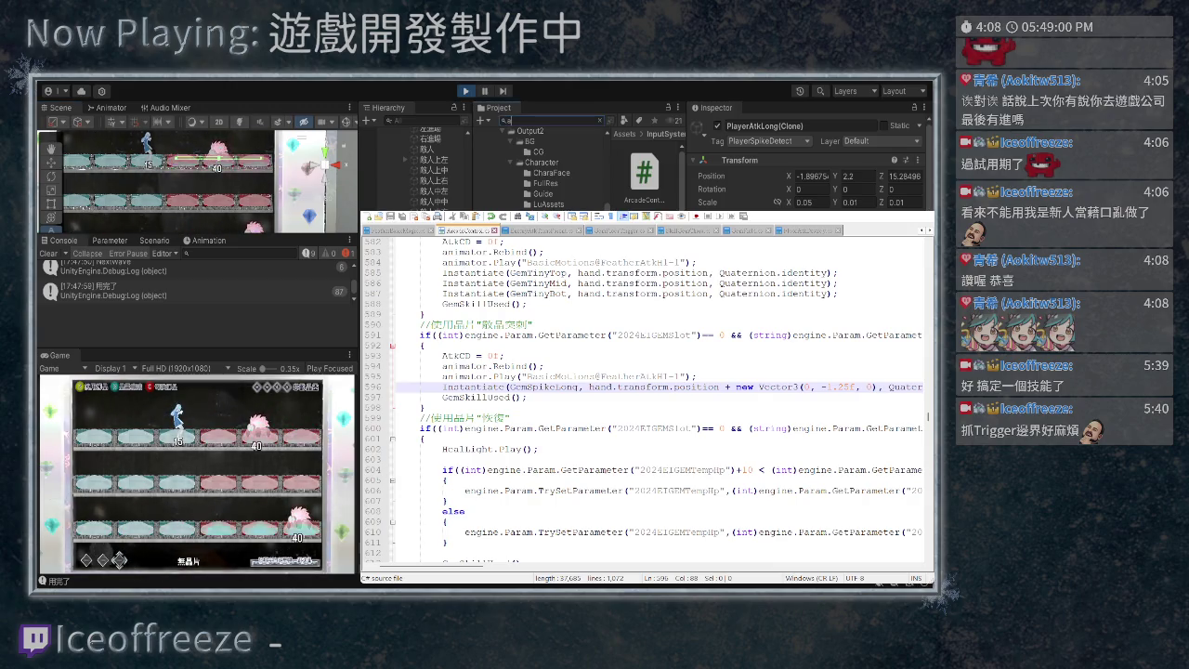
- Search 'atkl' to find and open the PlayerAtkLong prefab, then return to the level
type("atkl")
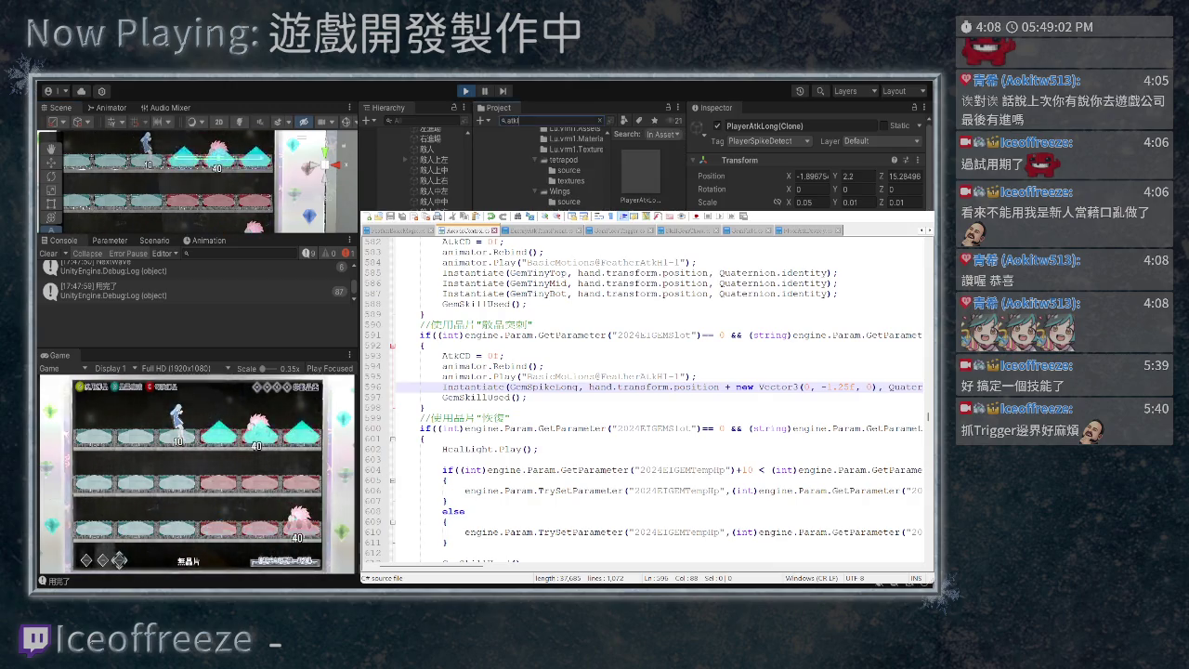
double_click(640, 172)
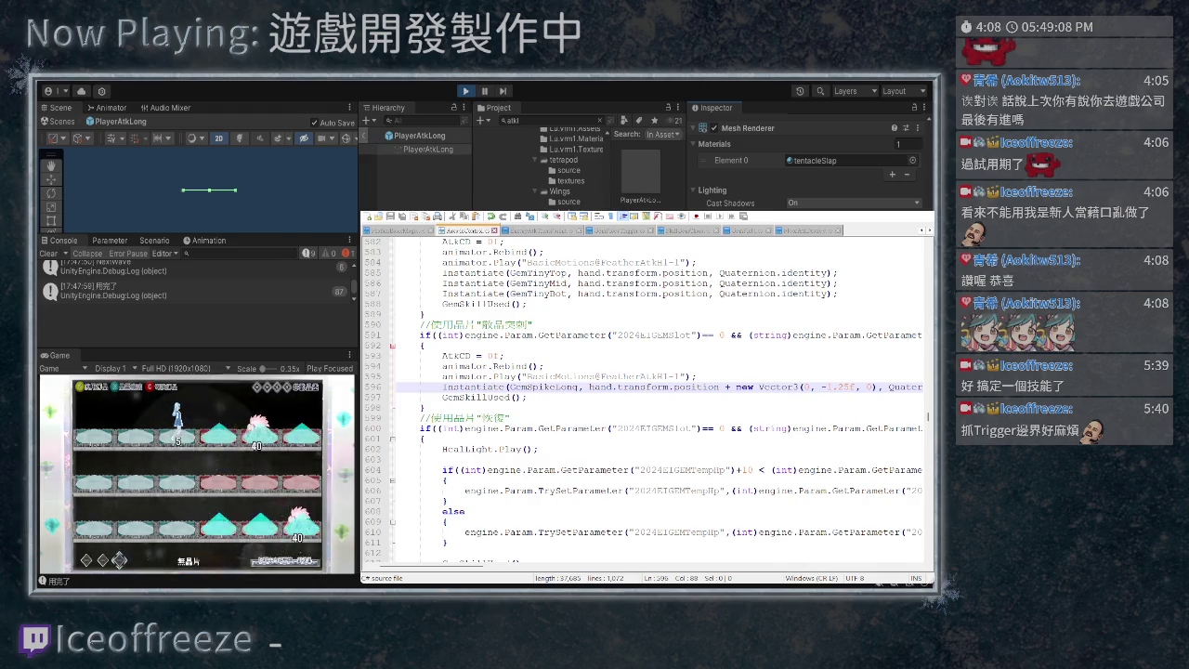
left_click(364, 136)
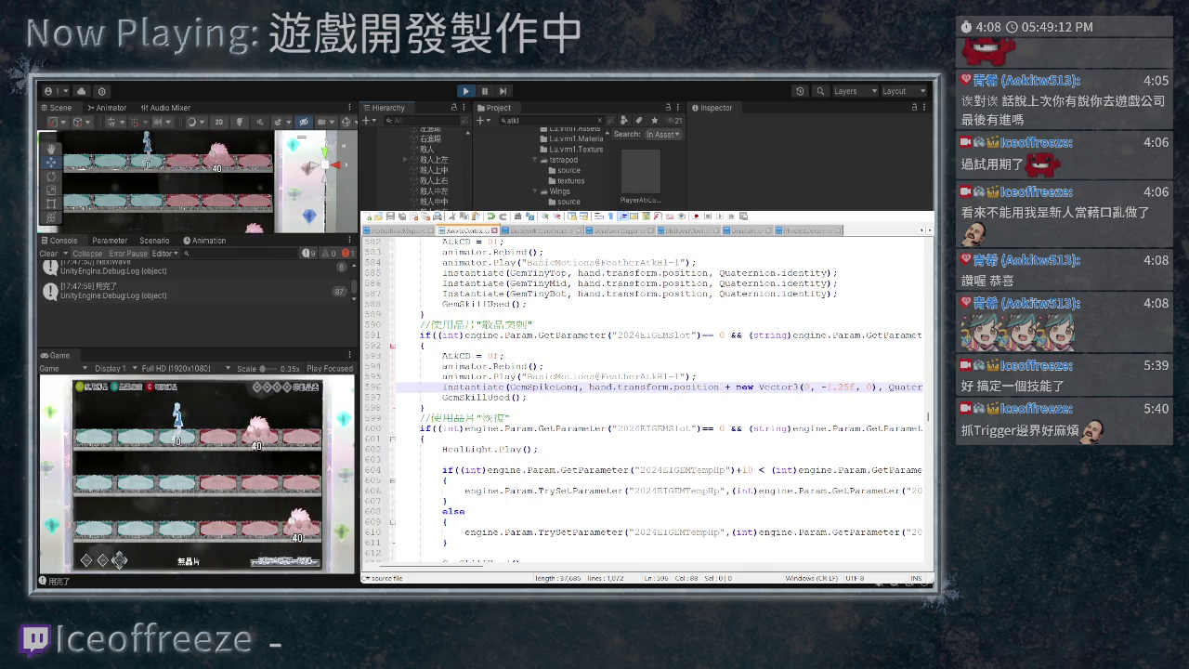
- Inspect the spawned PlayerAtkLong(Clone) spike's Mesh Renderer and material settings
left_click(213, 148)
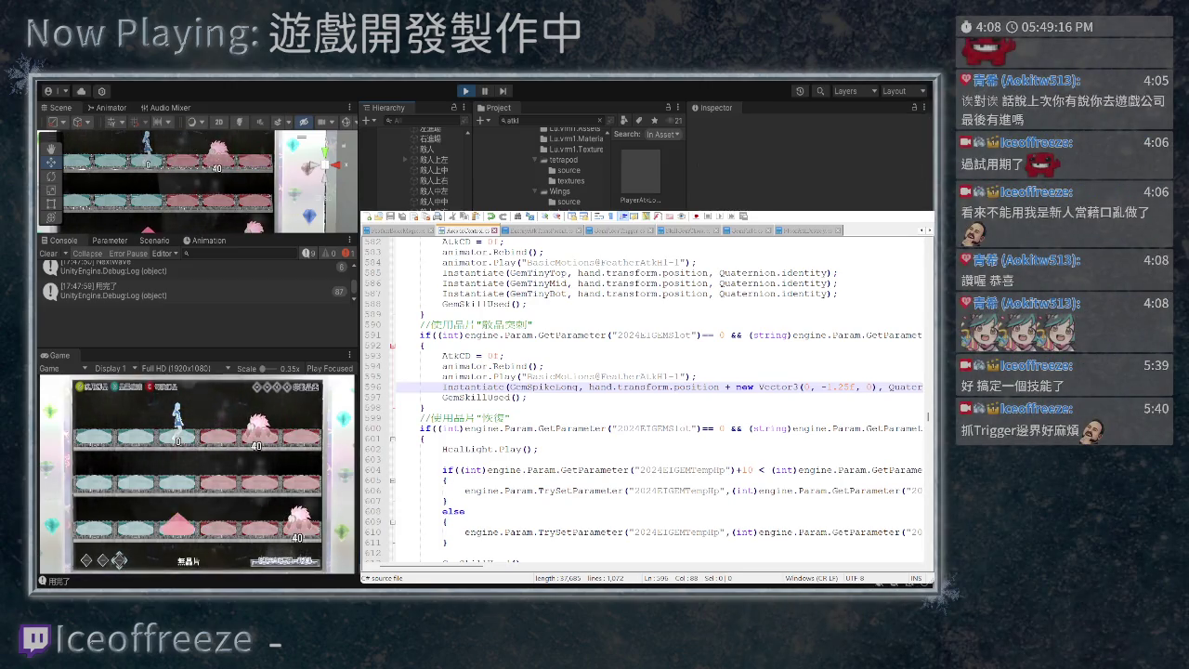
left_click(135, 200)
scroll(808, 162, "down", 3)
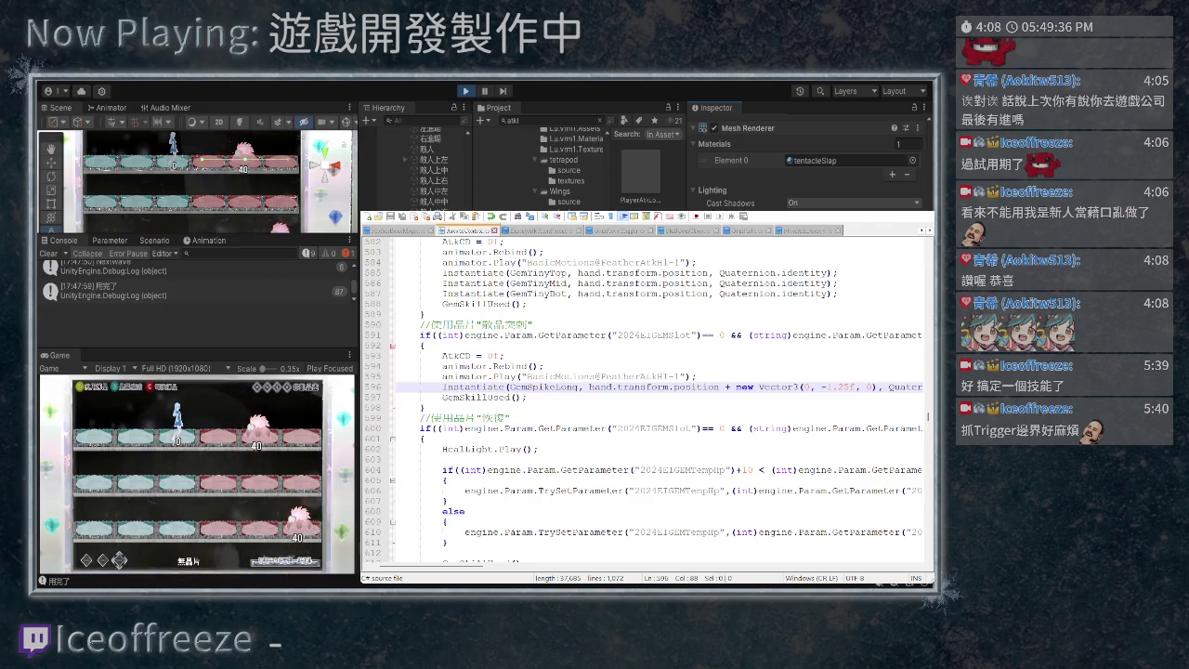
- Reopen the PlayerAtkLong prefab, go back to the level, and start a fresh Play session
scroll(809, 158, "down", 5)
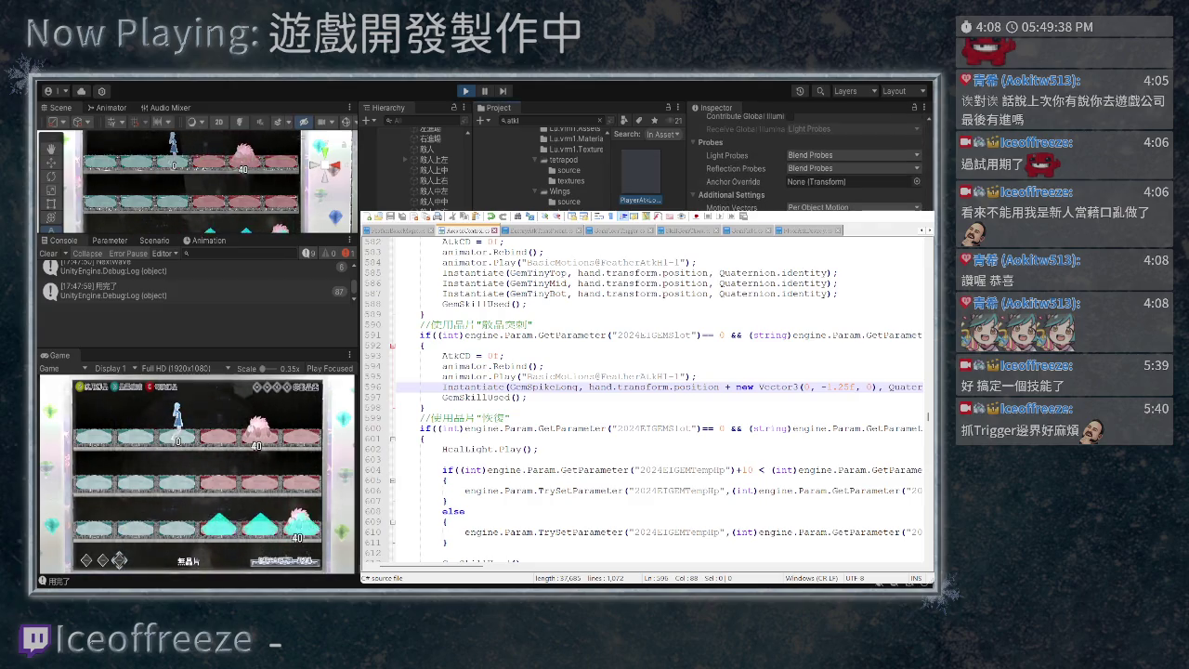
double_click(642, 185)
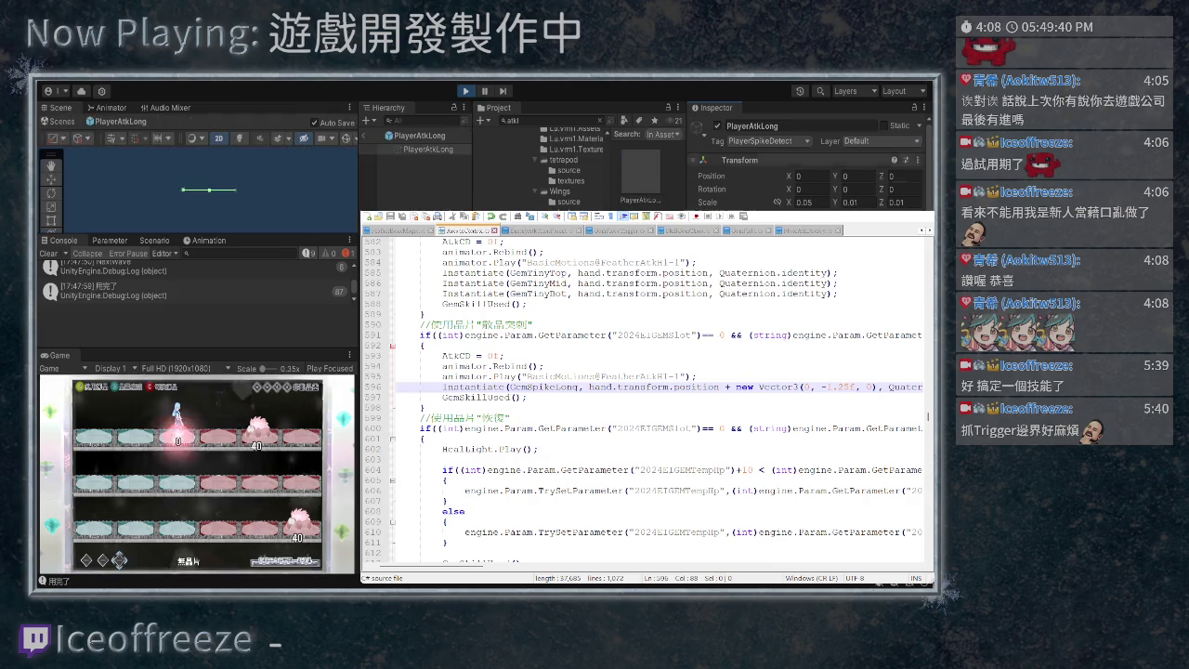
scroll(808, 162, "down", 5)
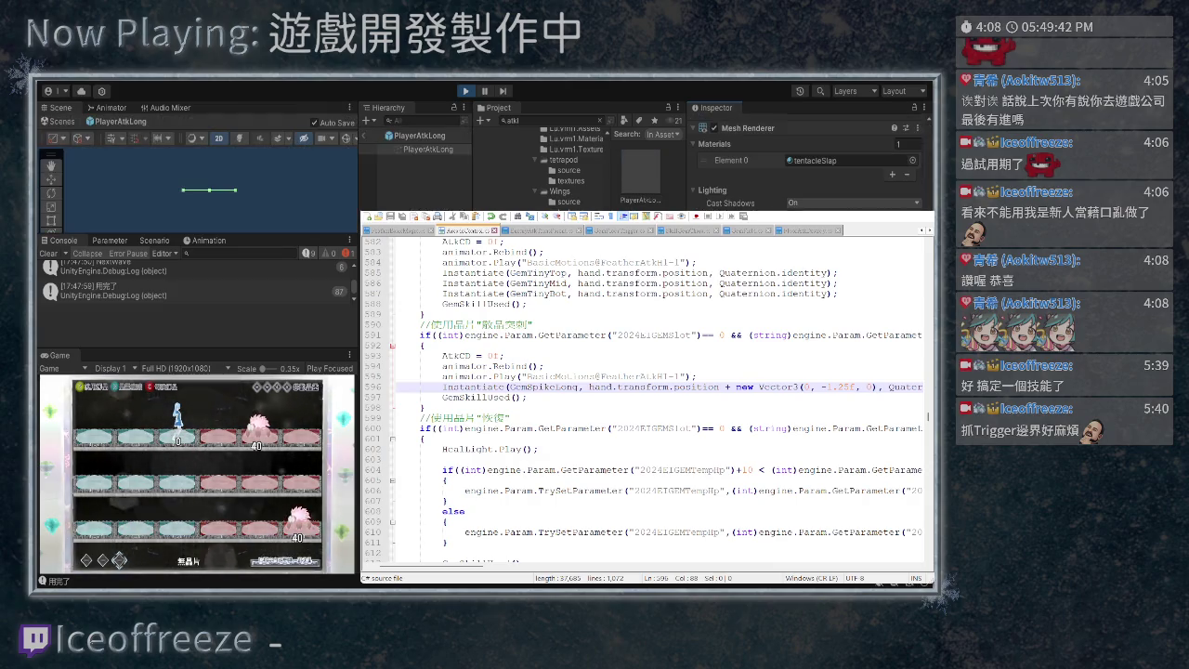
left_click(366, 136)
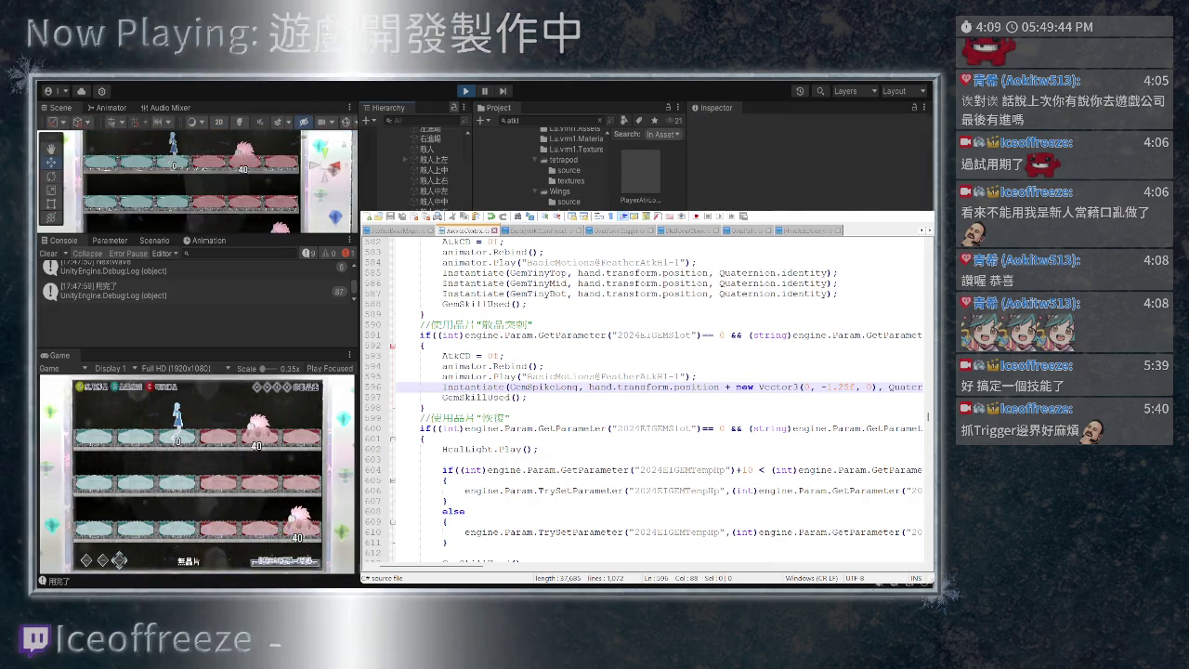
key("ctrl+p")
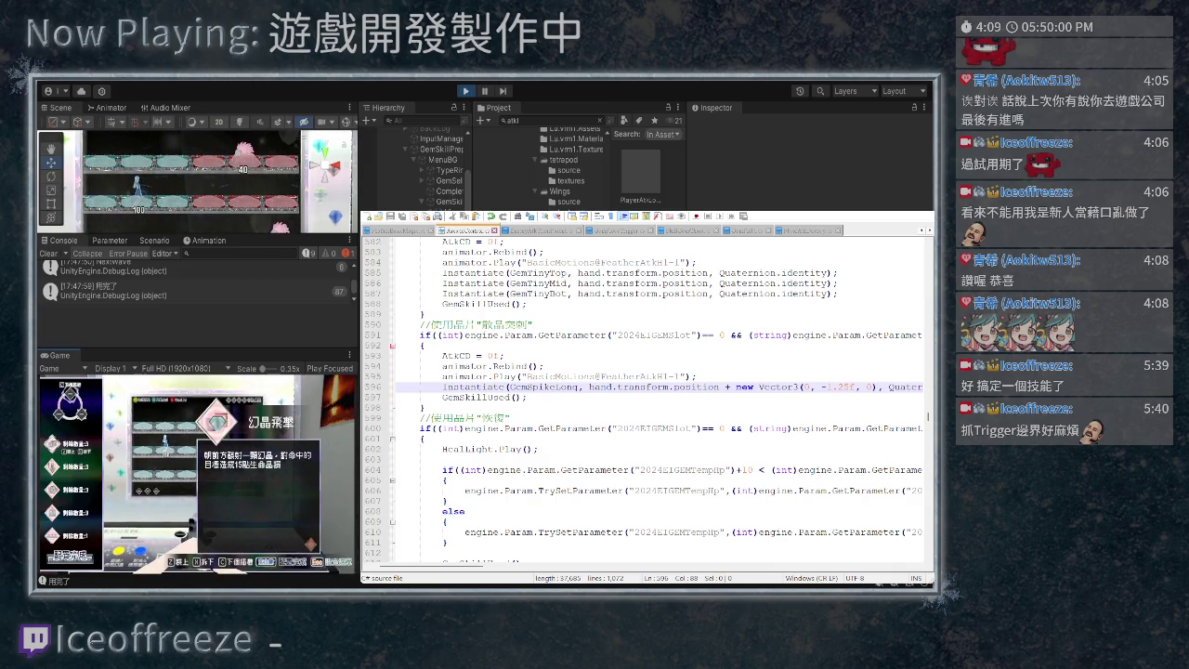
- Choose the 散晶突刺 gem skill and resume the battle to watch its spikes
key("Down")
key("Escape")
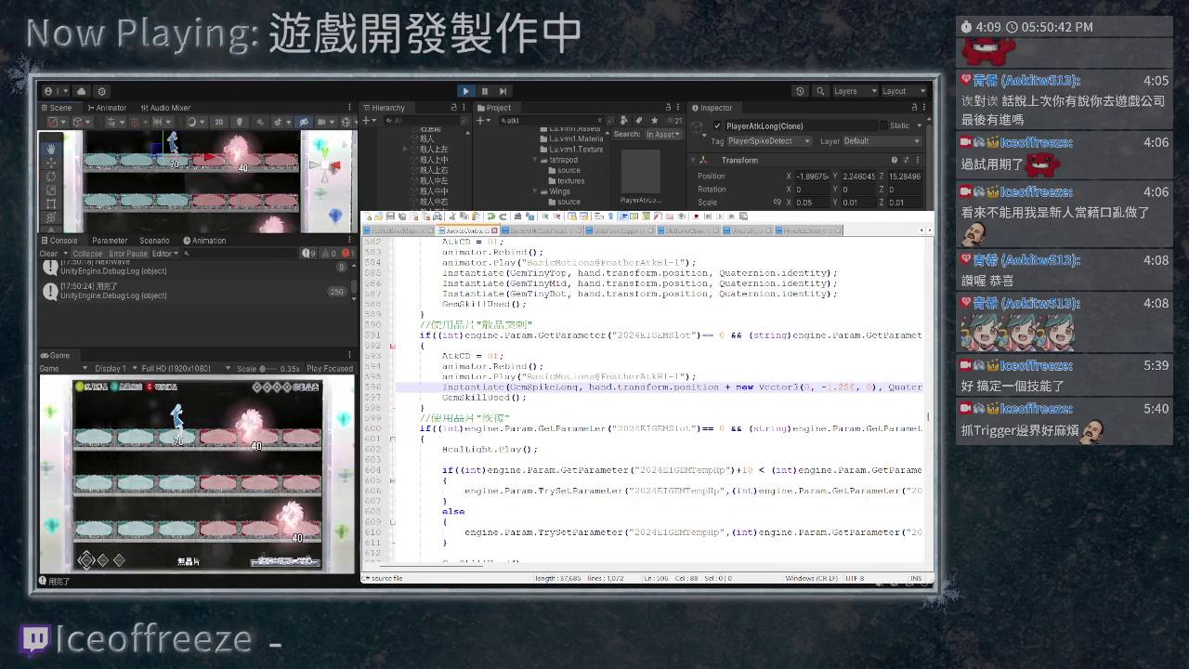
scroll(808, 168, "down", 2)
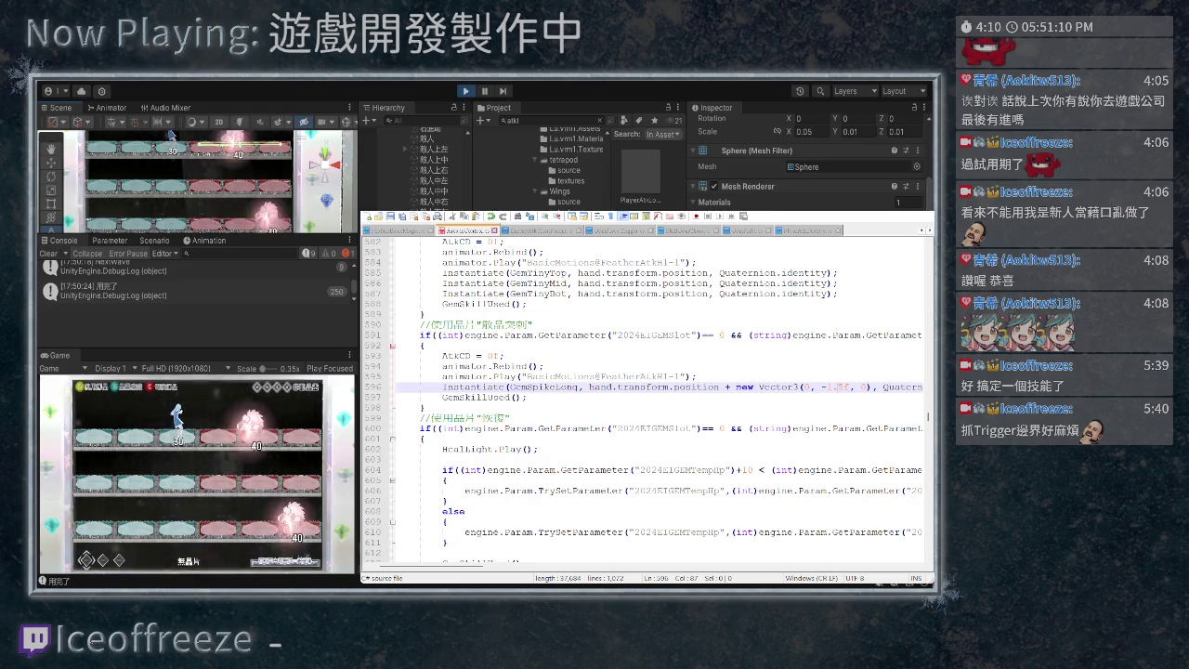
- Change the GemSpikeLong vertical offset to -1.35f, save, and restart Play mode
key("BackSpace")
type("3")
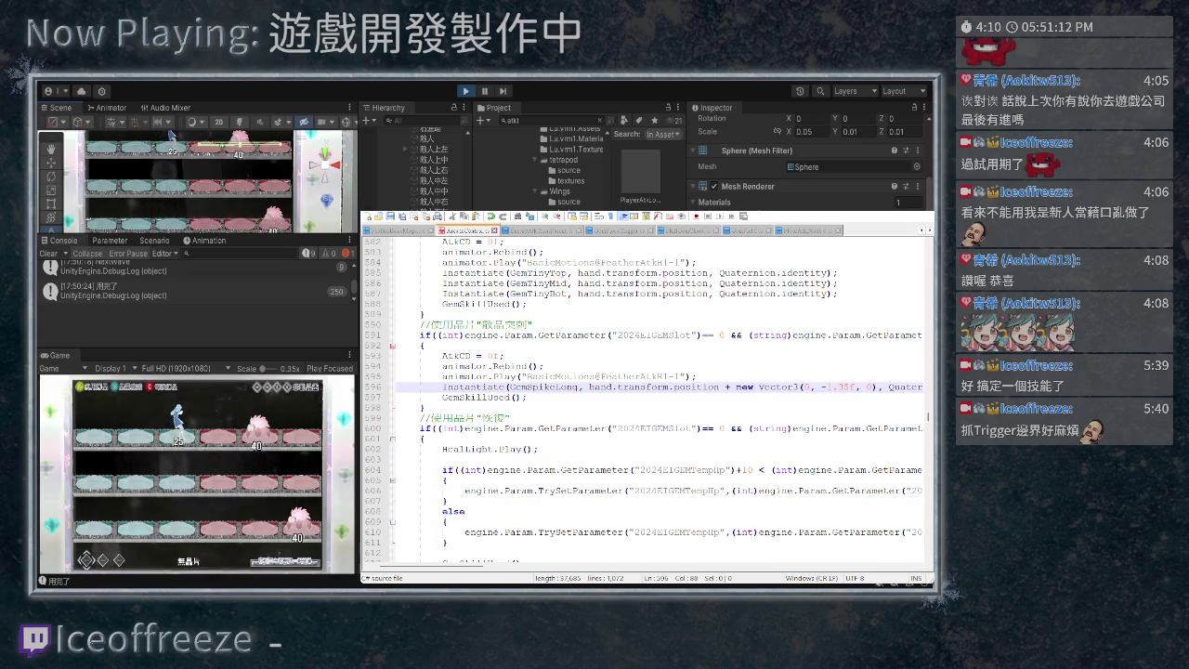
key("ctrl+s")
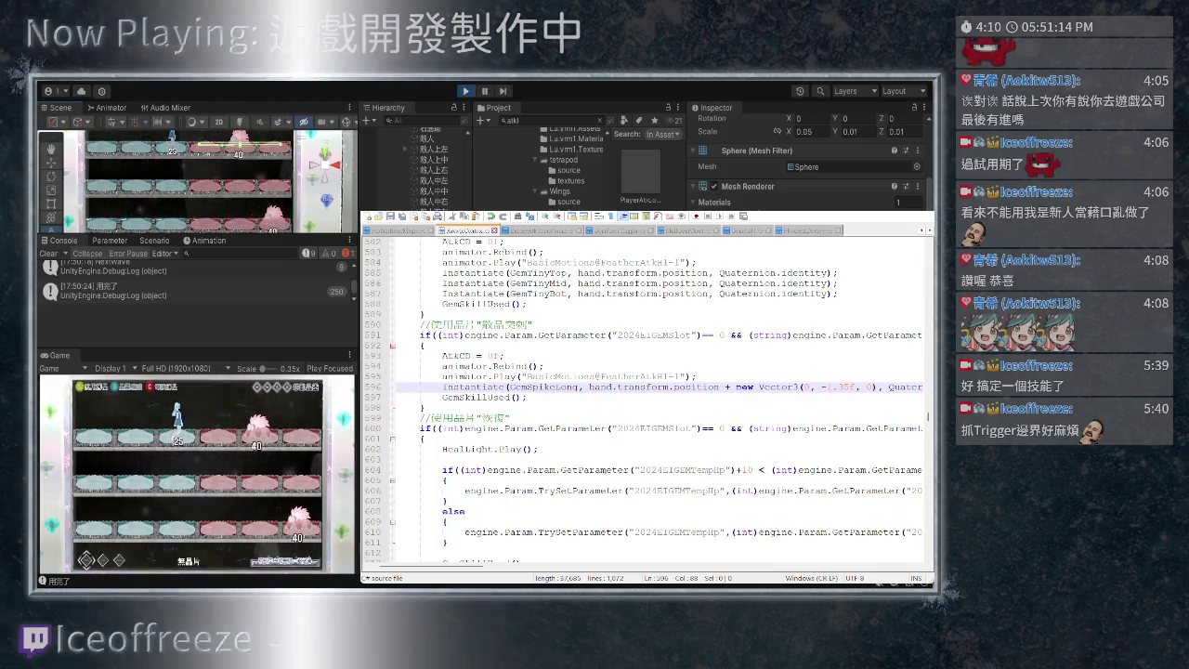
key("ctrl+p")
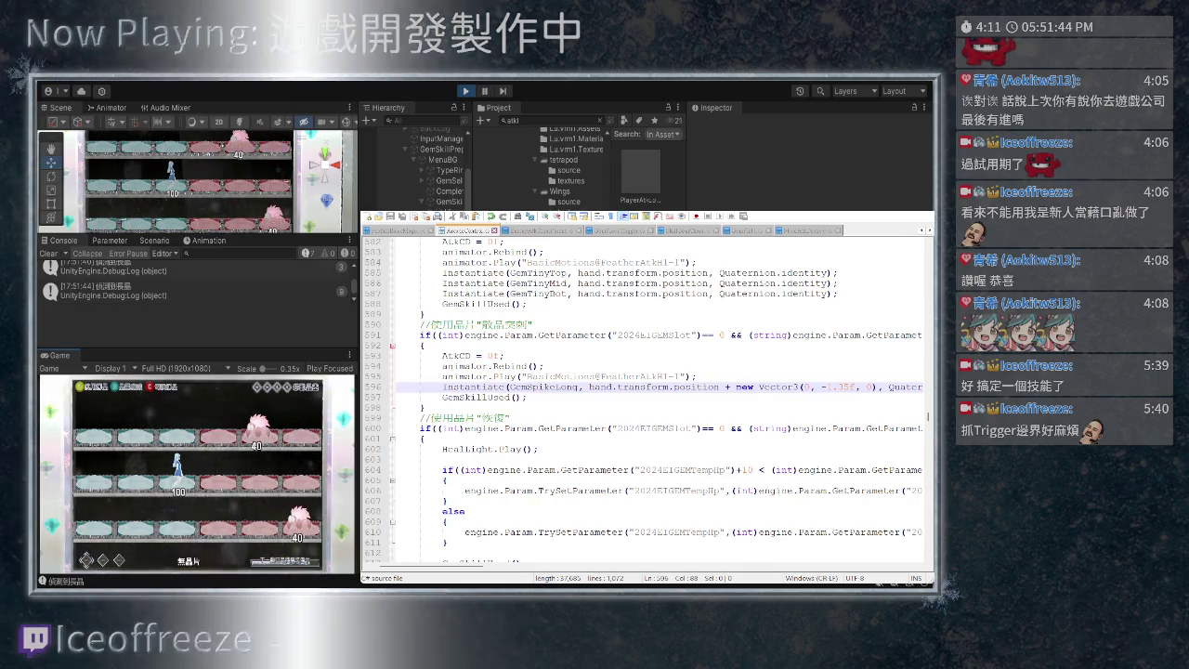
- Cast the gem spike skill from the gem menu to test the new offset, then switch to the spike trigger-detect script
key("Escape")
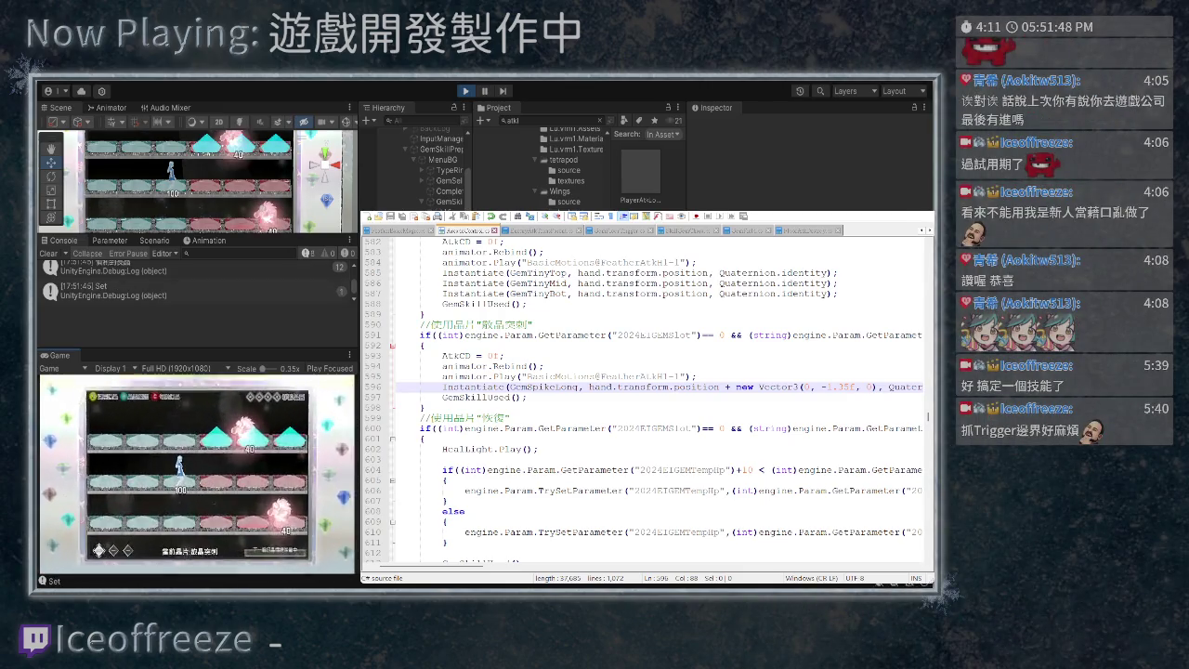
key("Down")
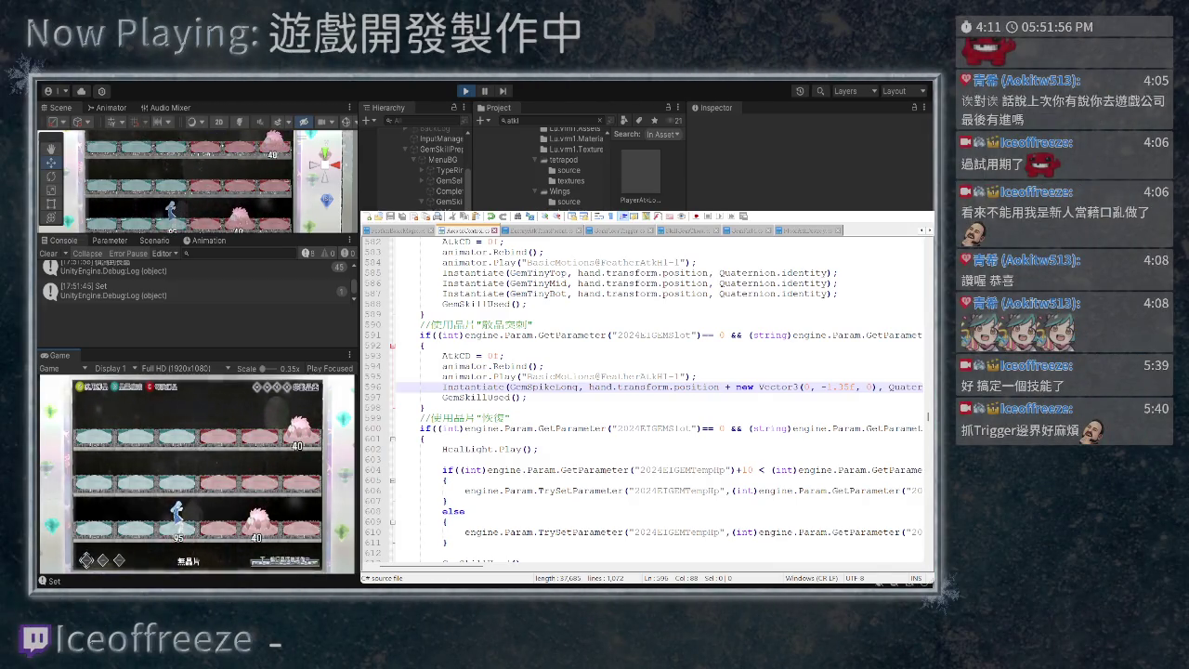
key("Escape")
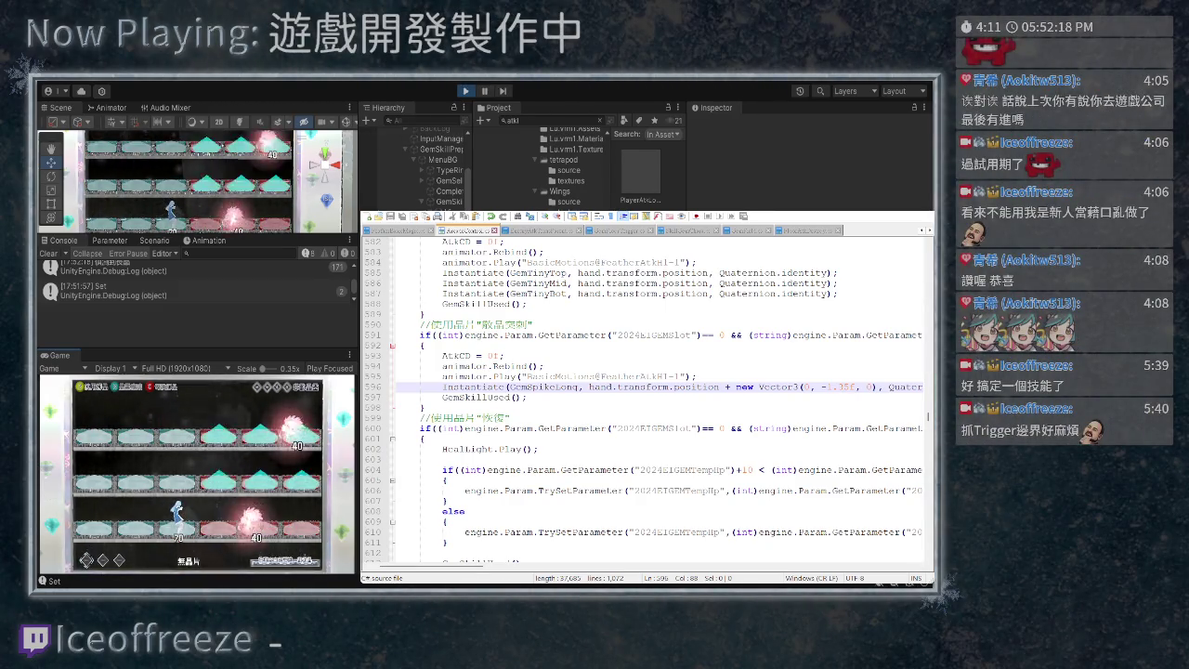
key("ctrl+Tab")
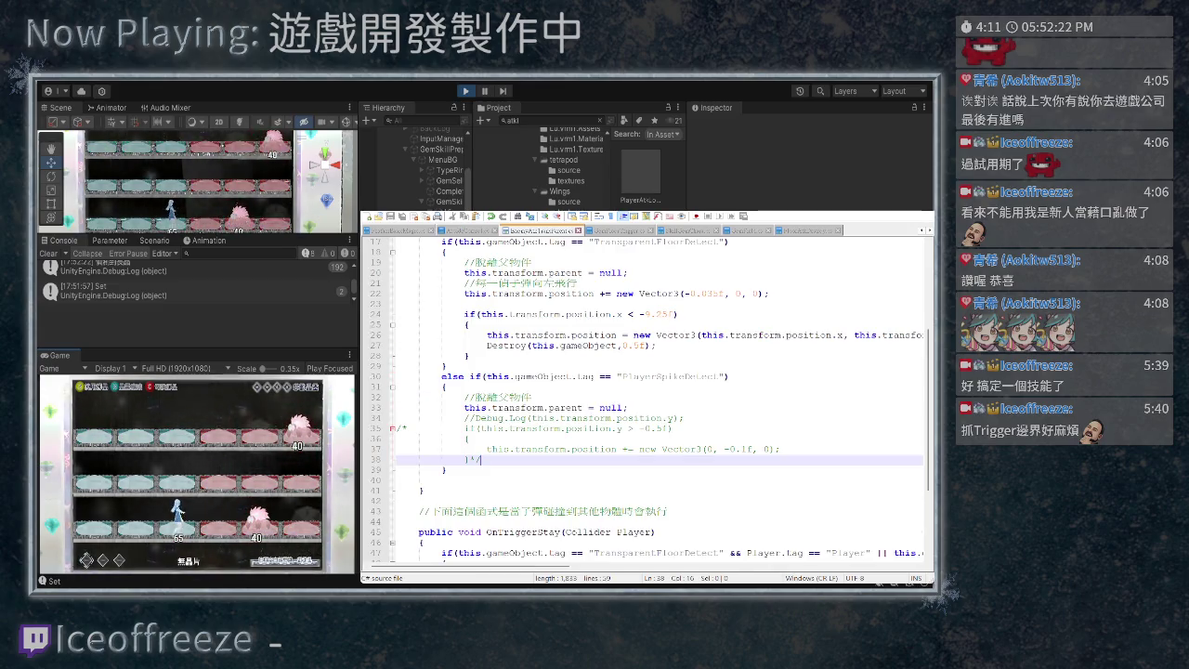
key("ctrl+Tab")
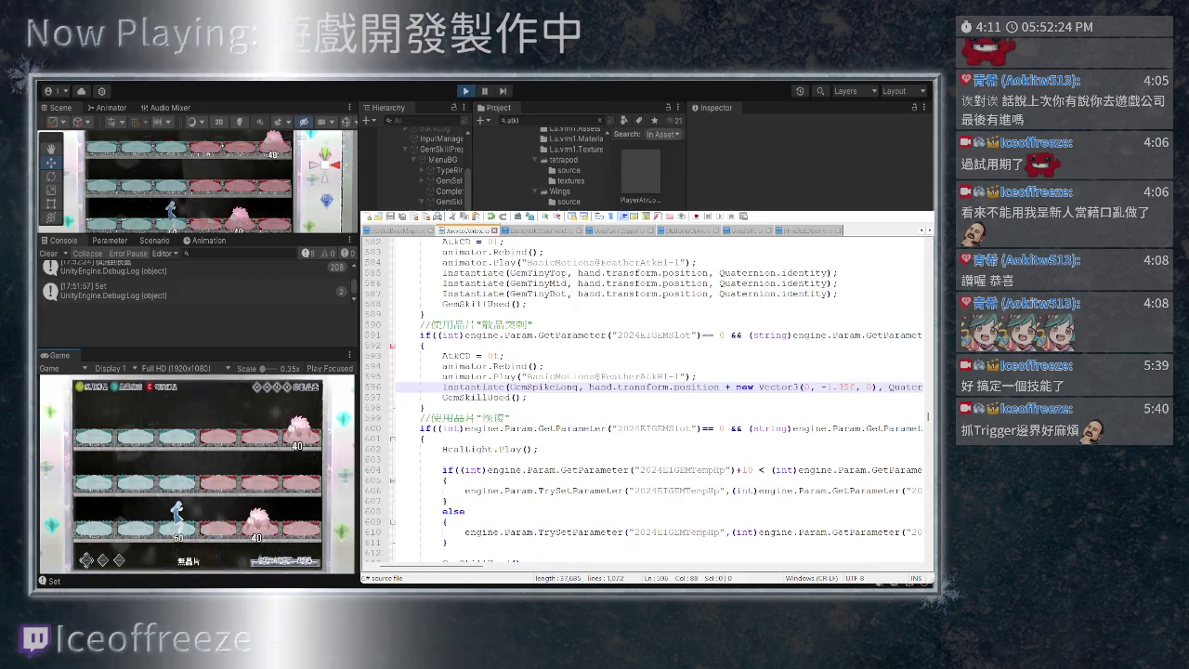
scroll(646, 400, "down", 1)
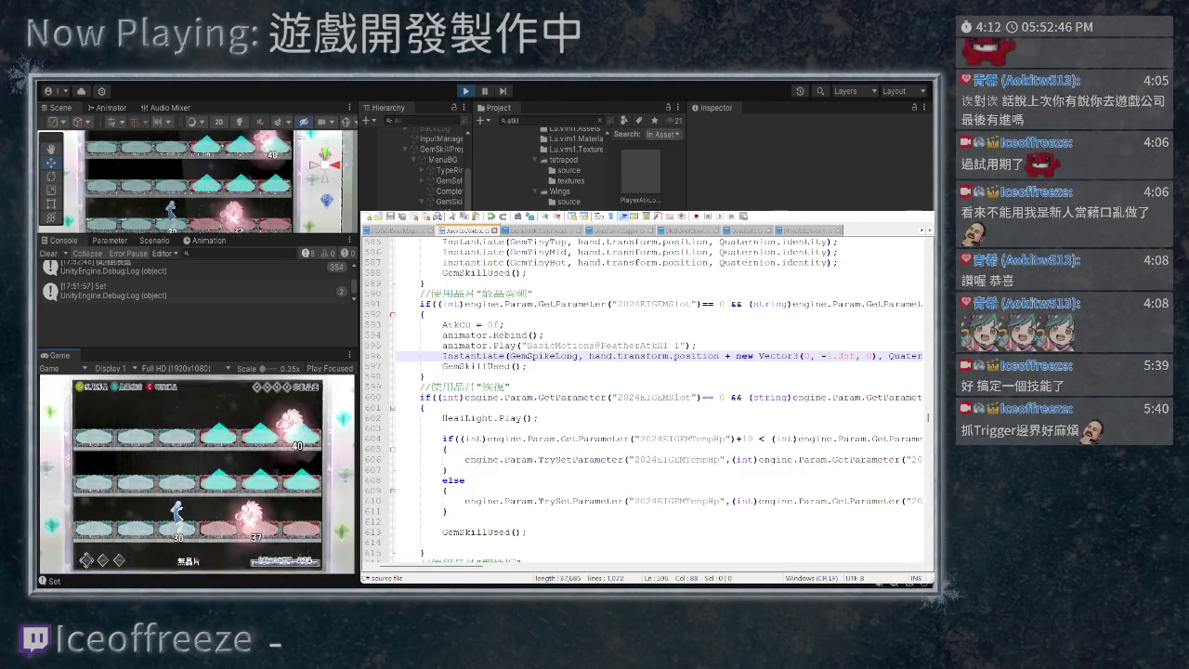
key("ctrl+Tab")
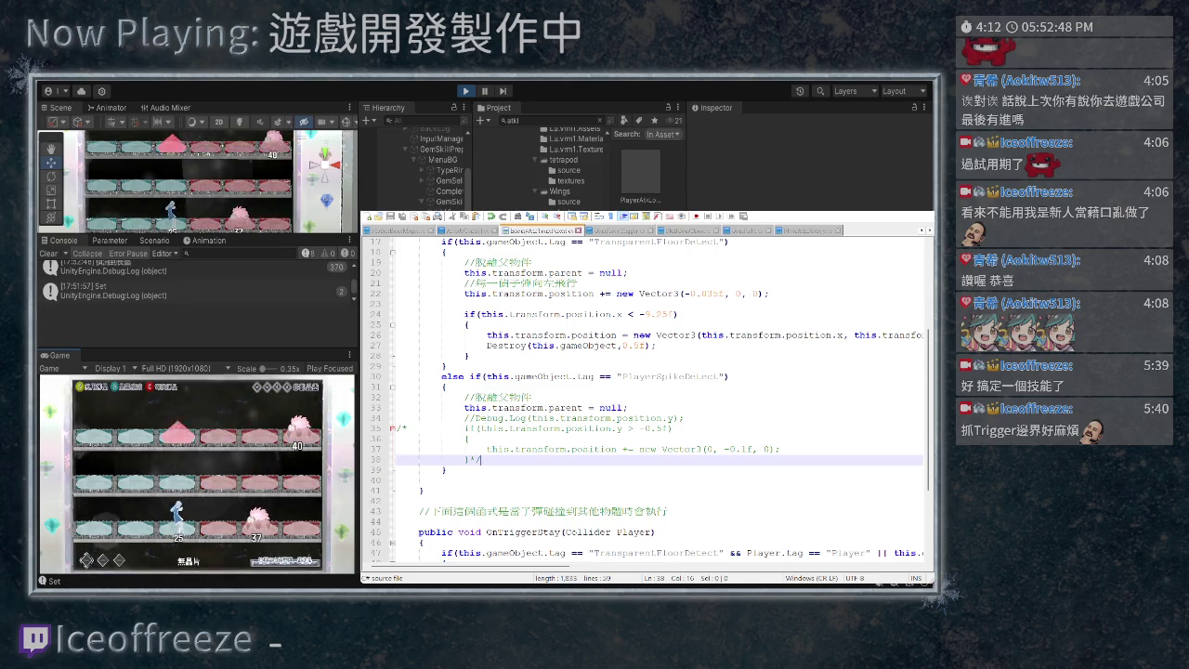
scroll(646, 399, "up", 3)
scroll(646, 399, "down", 7)
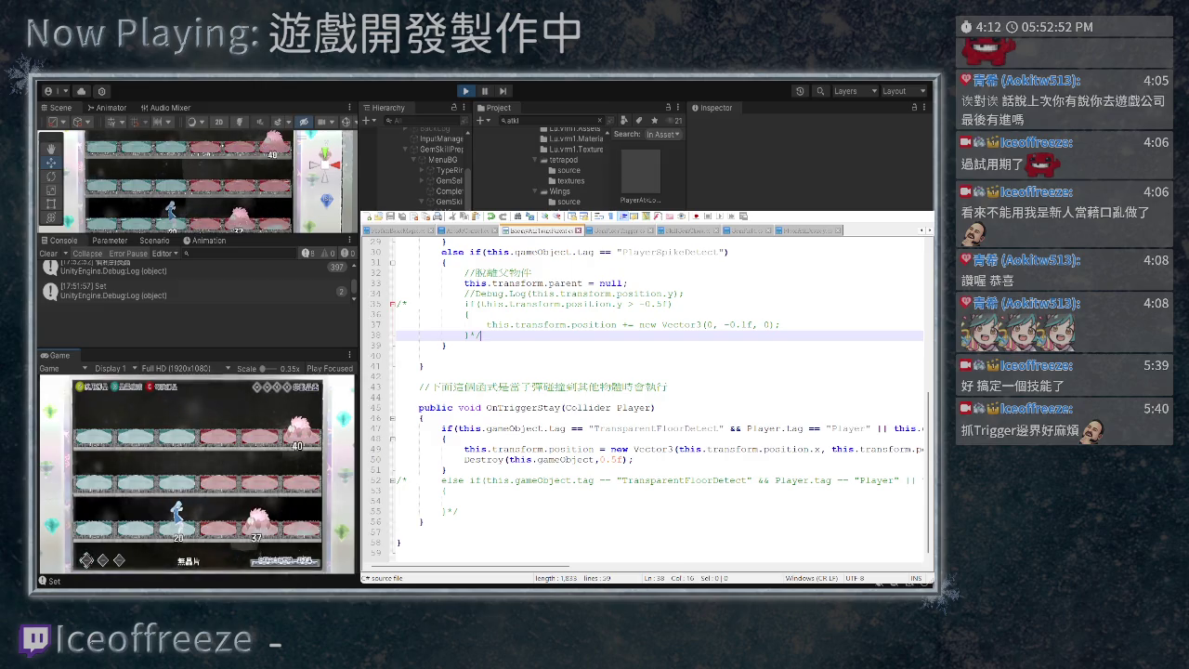
scroll(646, 400, "up", 5)
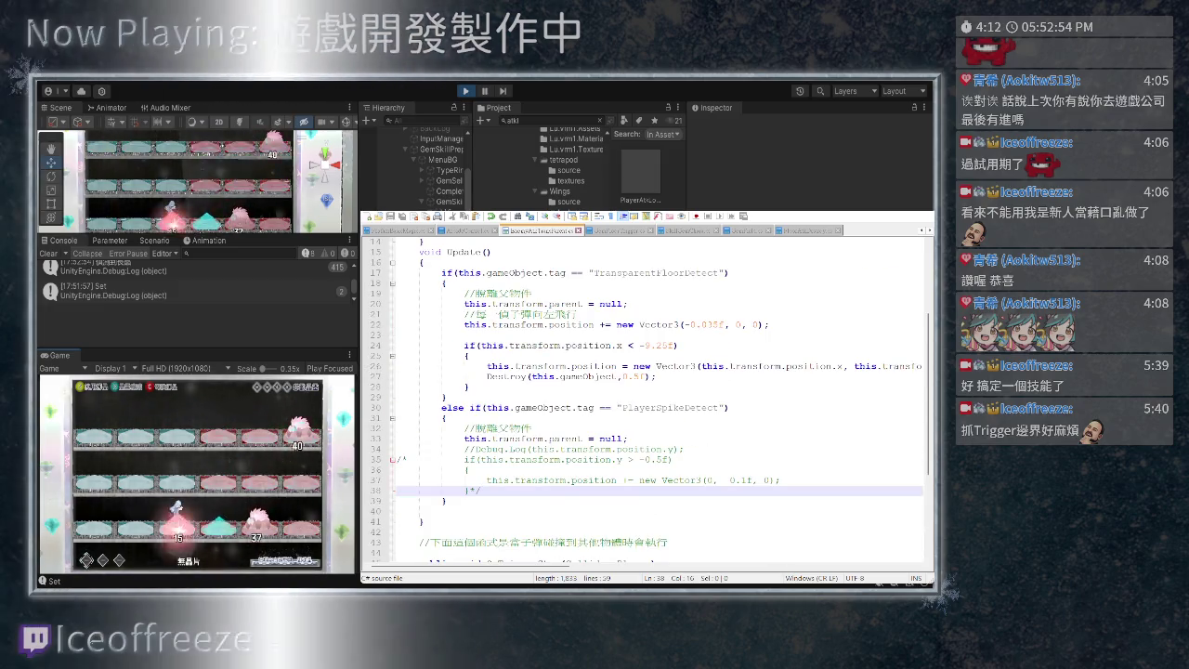
scroll(645, 400, "up", 1)
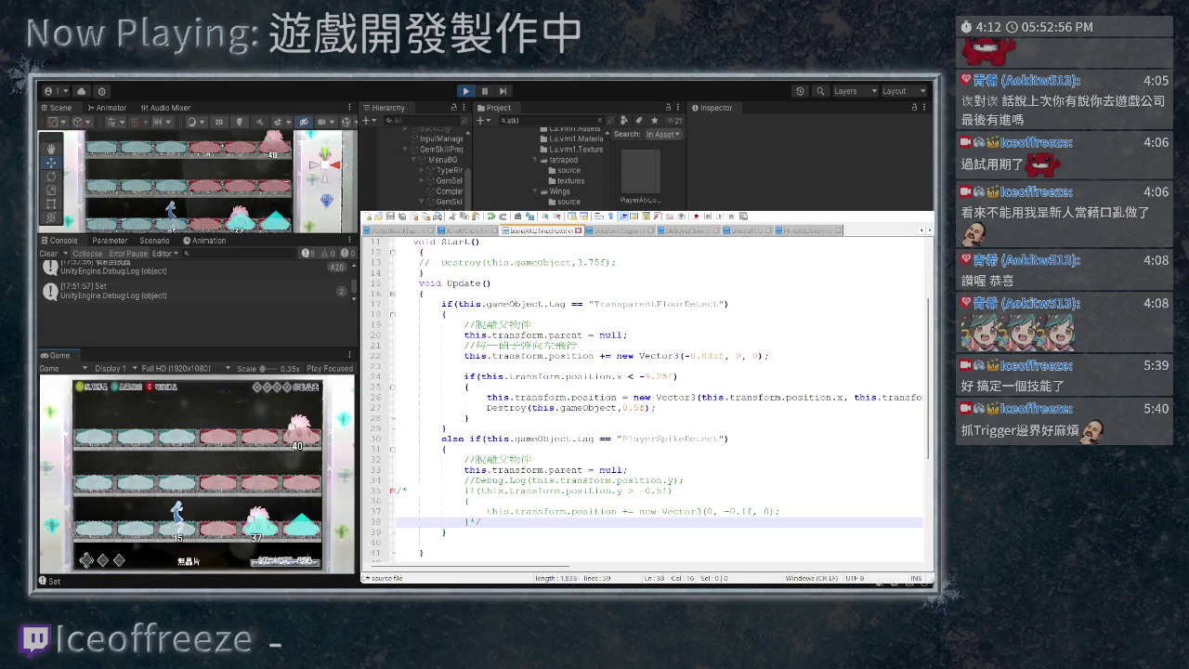
key("ctrl+Tab")
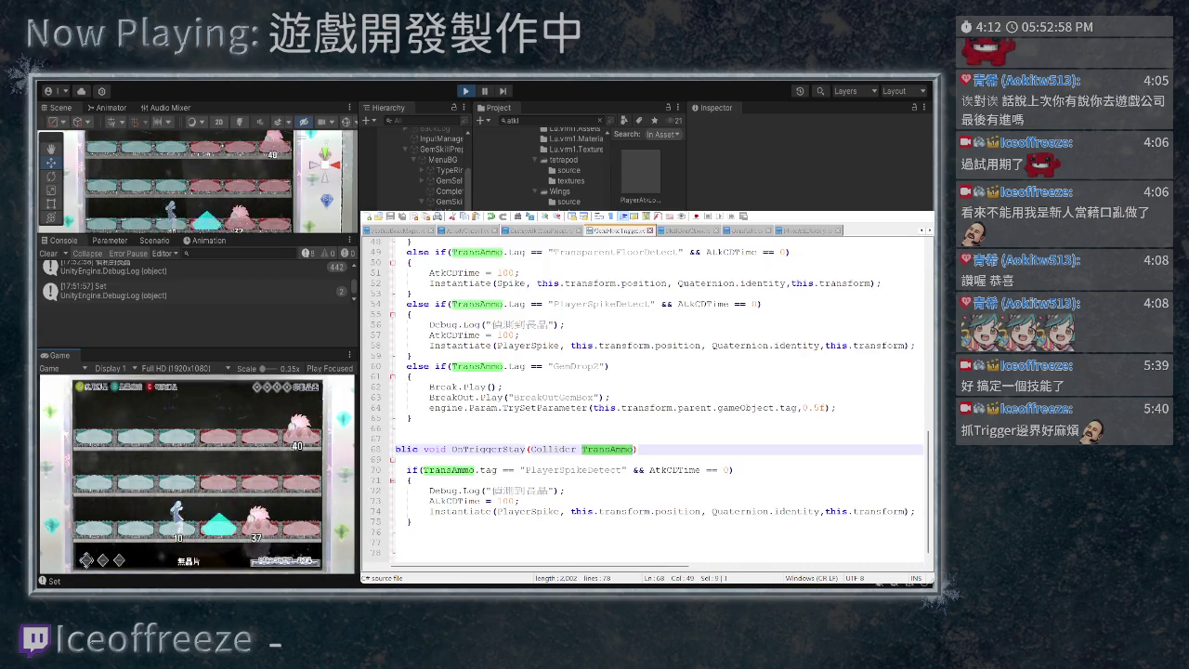
- Select 'Spike' in the line 52 instantiate call of GemHitTrigger's OnTriggerEnter, and widen the Hierarchy
scroll(646, 400, "left", 2)
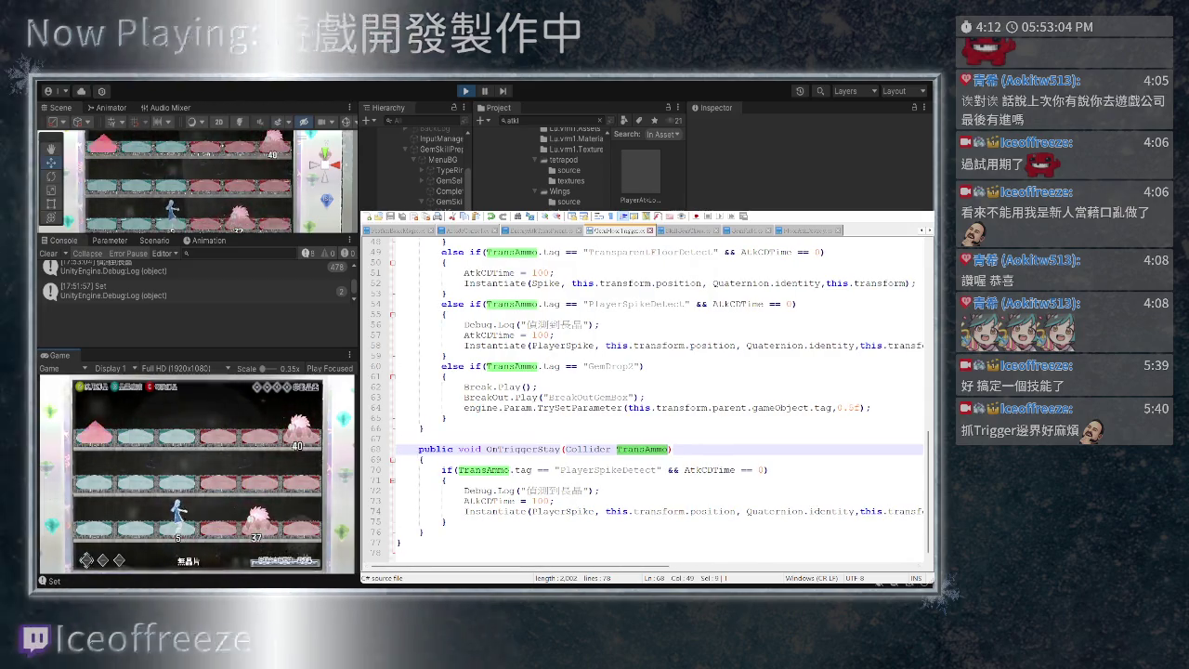
scroll(645, 399, "up", 3)
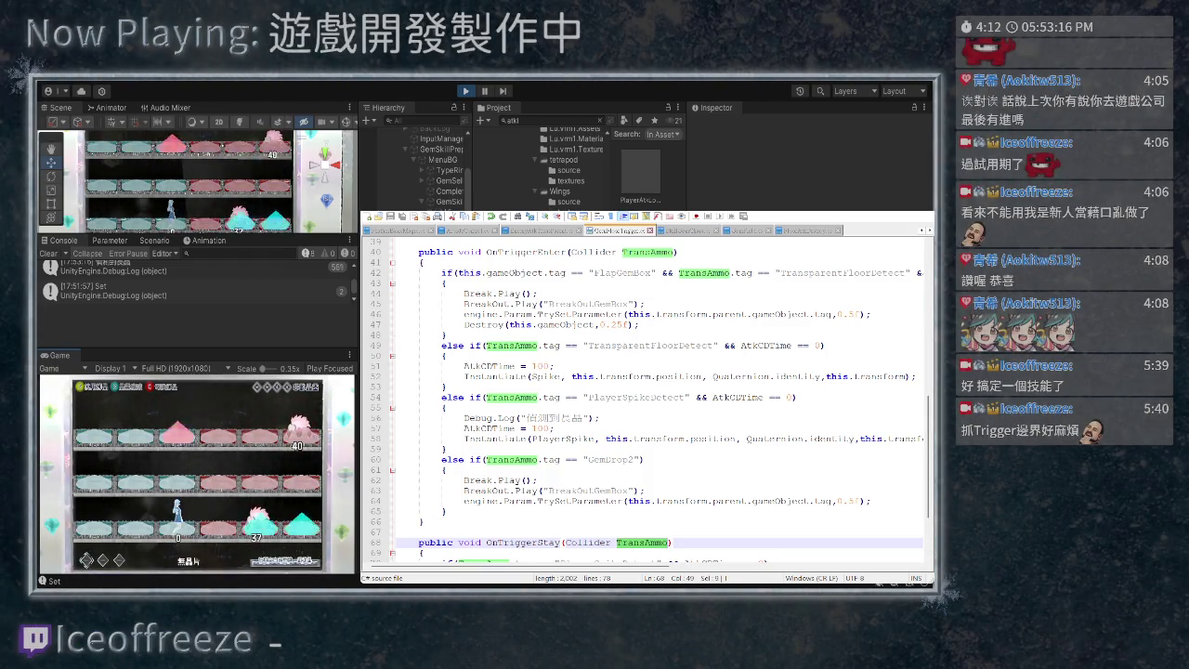
scroll(645, 400, "down", 3)
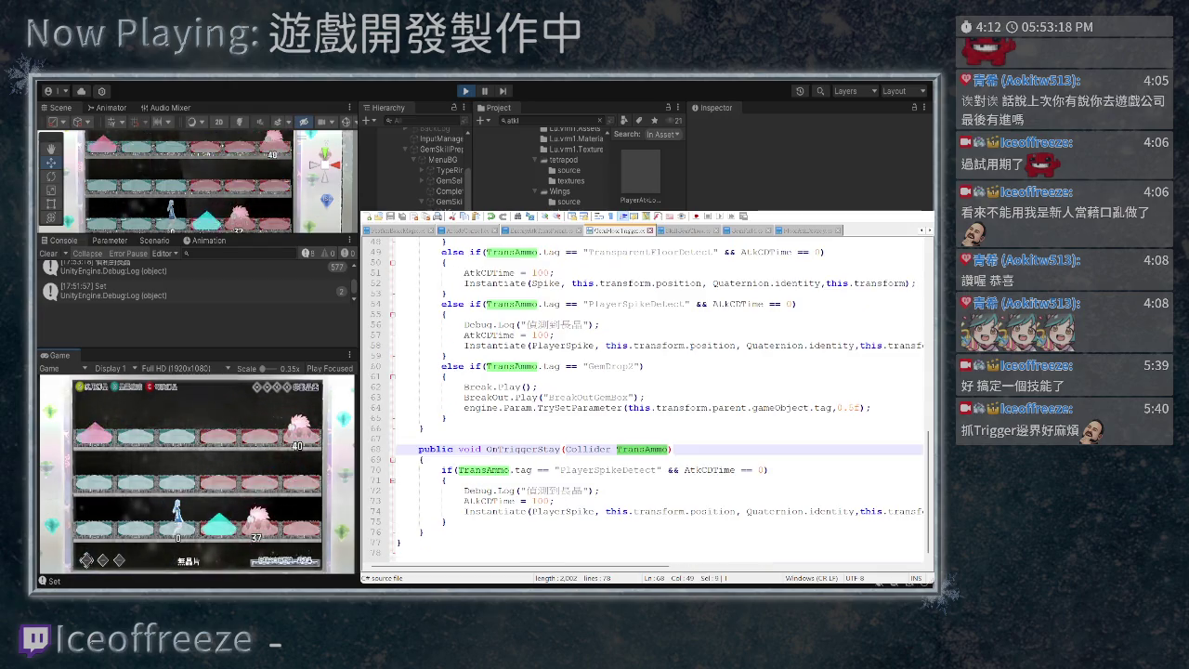
scroll(645, 399, "up", 3)
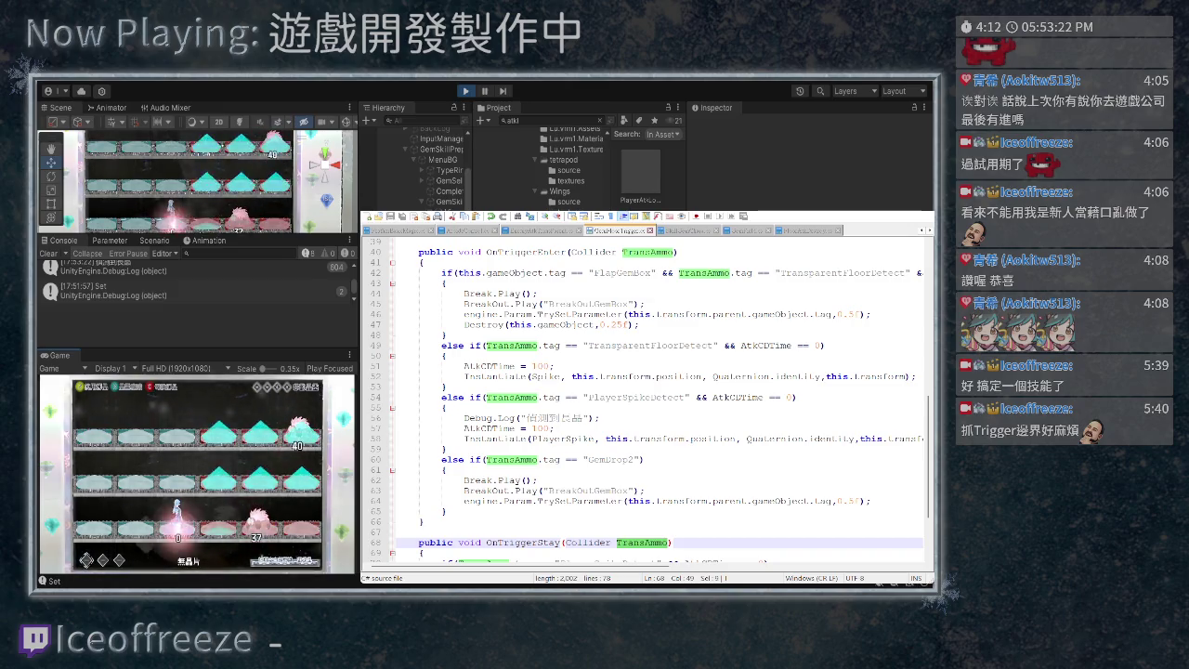
left_click_drag(531, 377, 561, 376)
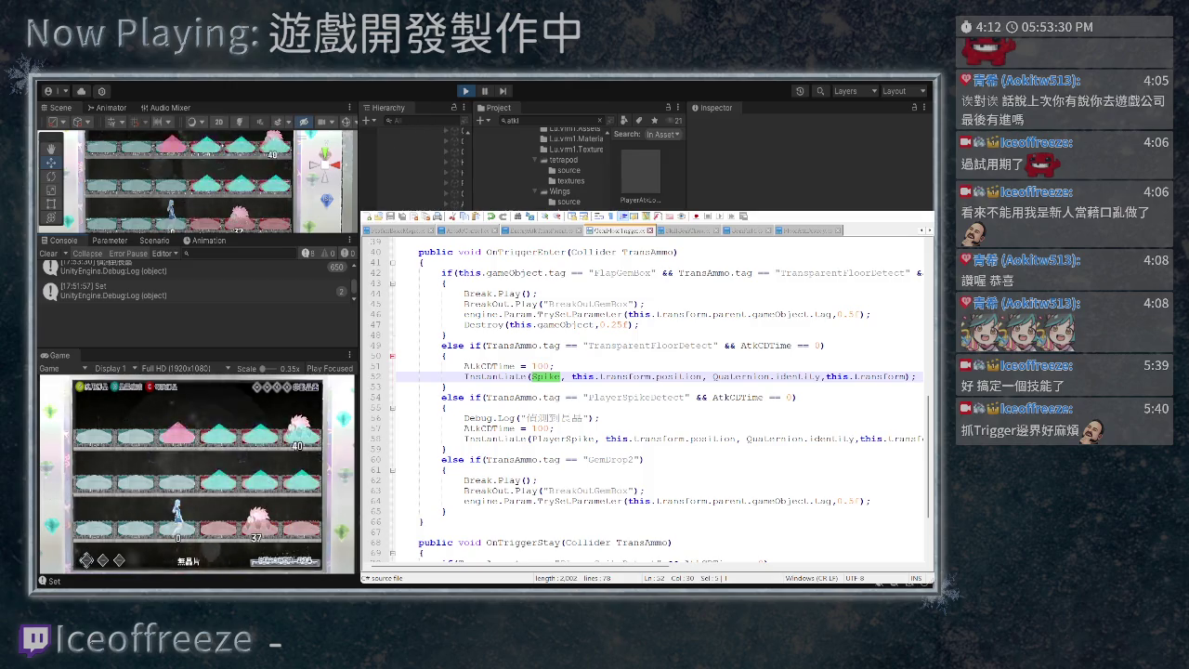
left_click_drag(474, 158, 536, 158)
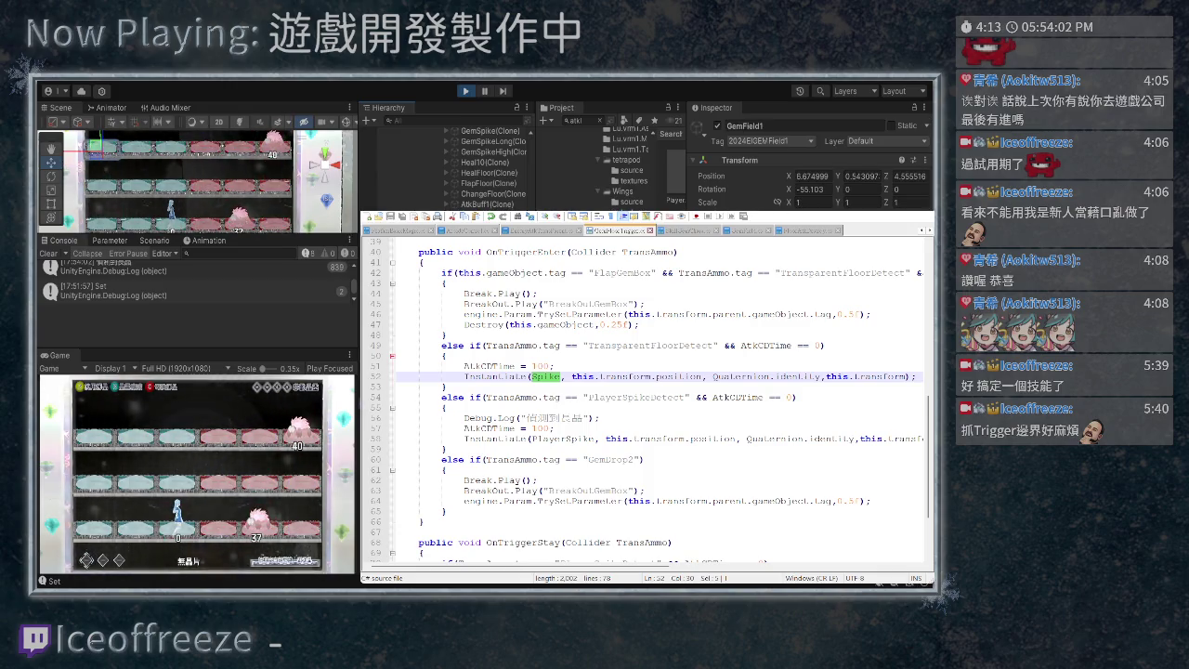
key("alt+Tab")
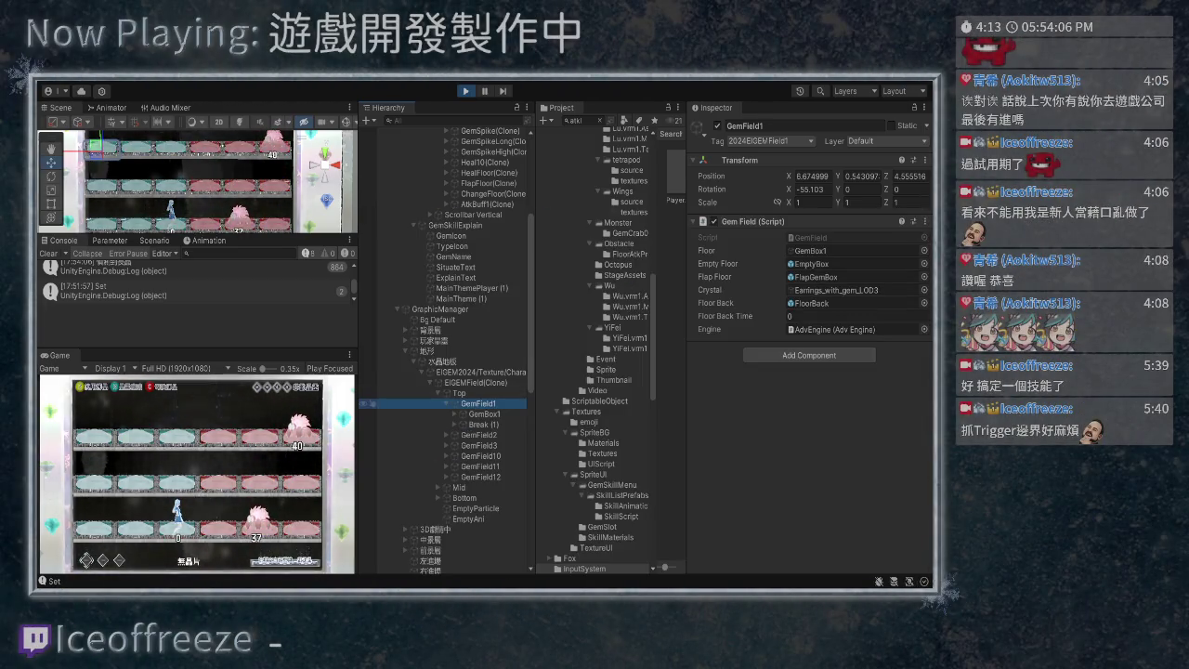
- Check GemBox1's Gem Floor Trigger spike prefabs, then filter the Hierarchy by 'gemspike'
left_click(484, 413)
scroll(809, 279, "down", 10)
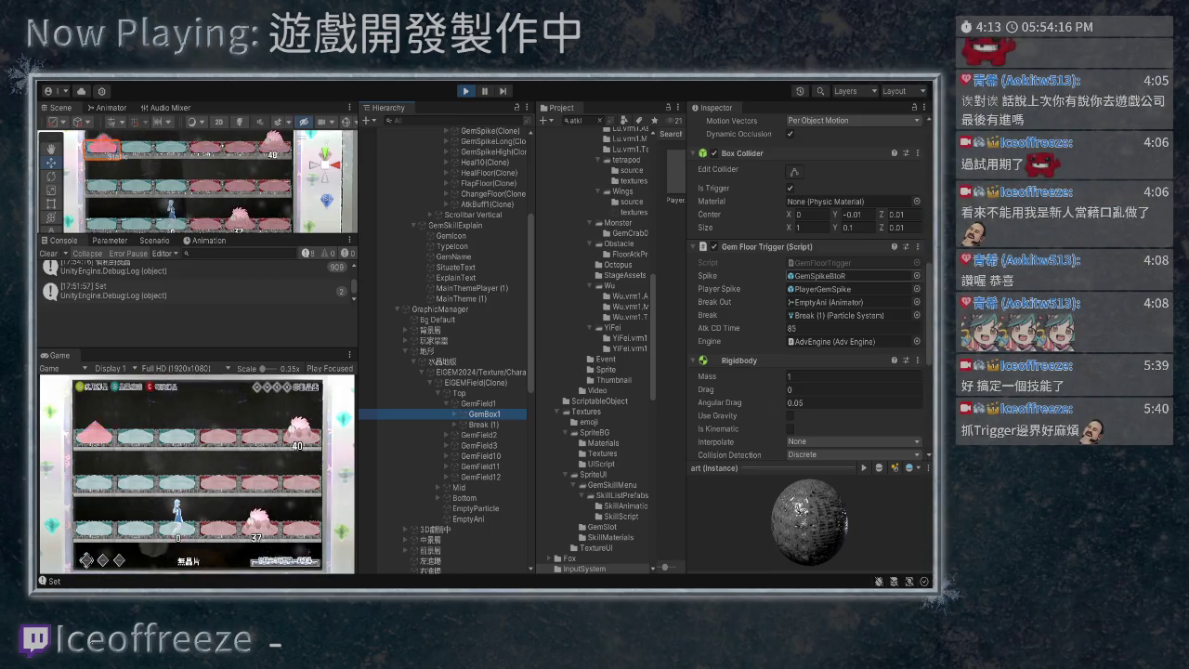
type("ge")
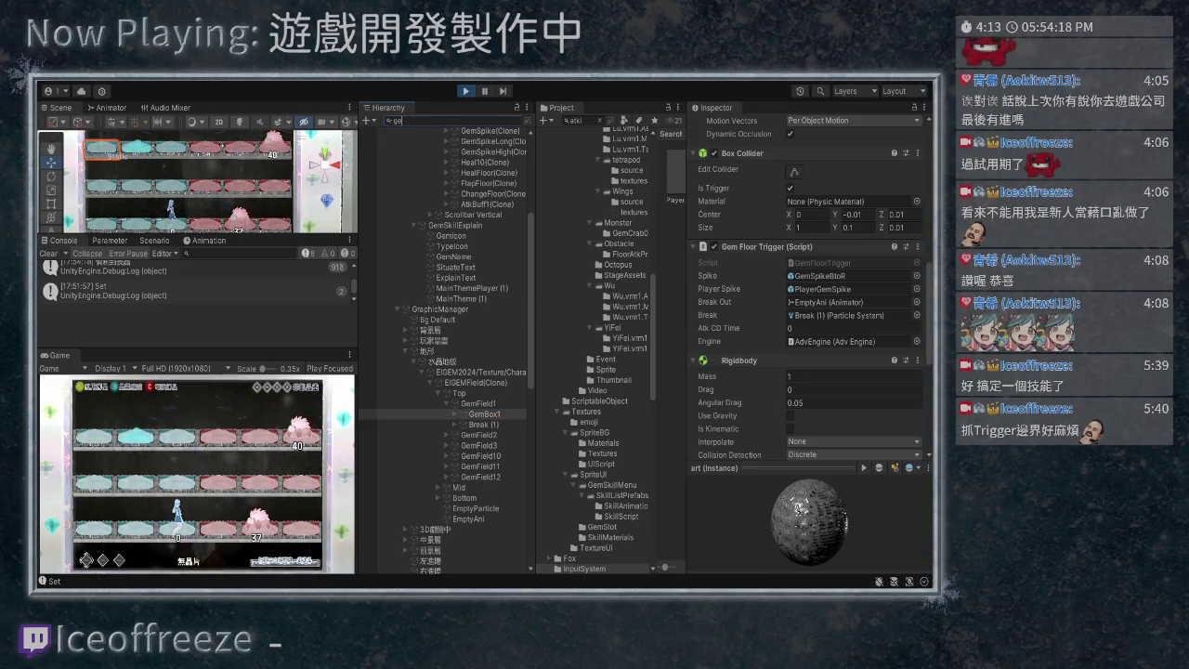
type("mspike")
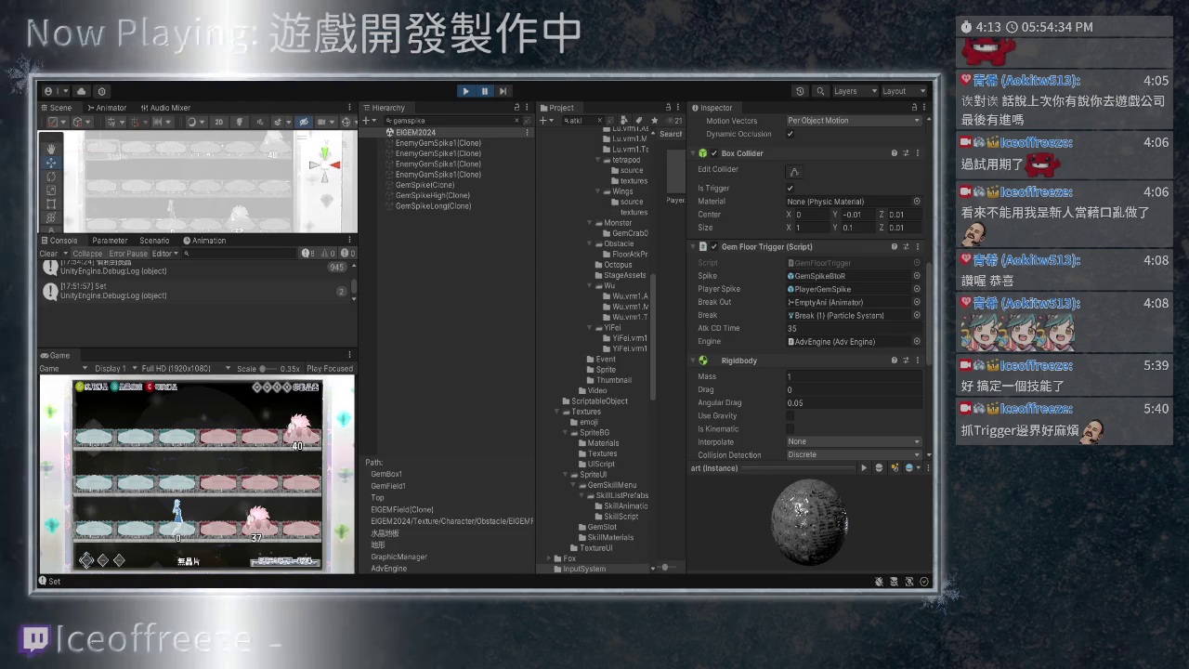
- Inspect the GemSpike, GemSpikeHigh and GemSpikeLong clones in turn, using the Move tool and pausing the game
left_click(424, 185)
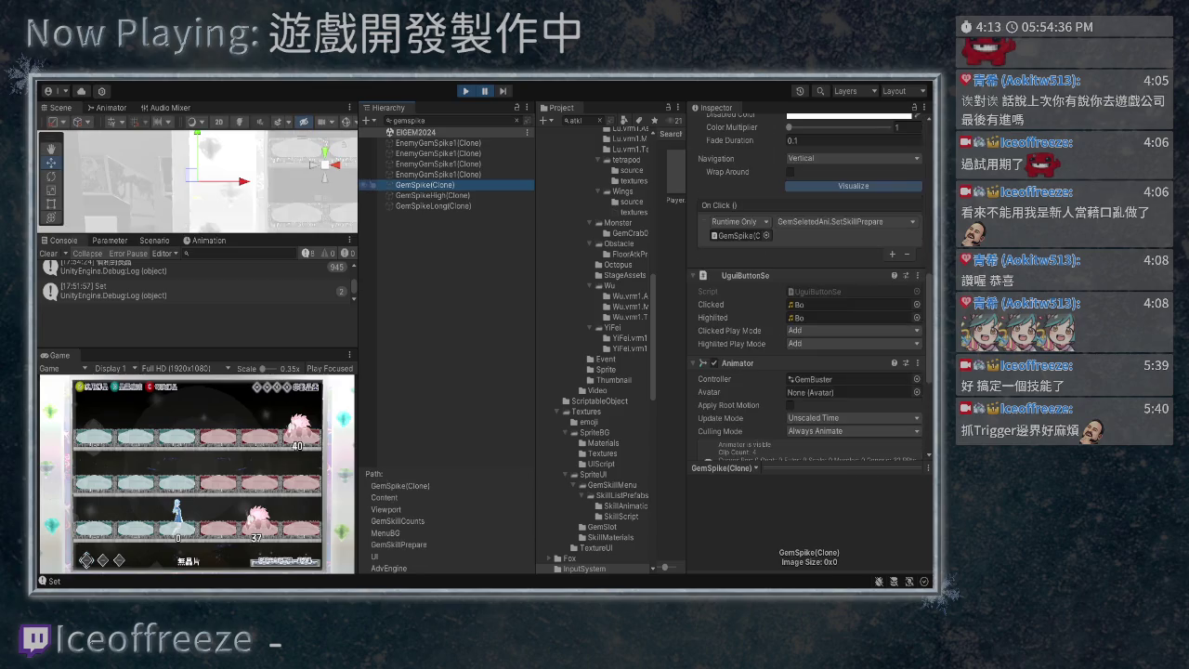
left_click(433, 195)
left_click(433, 206)
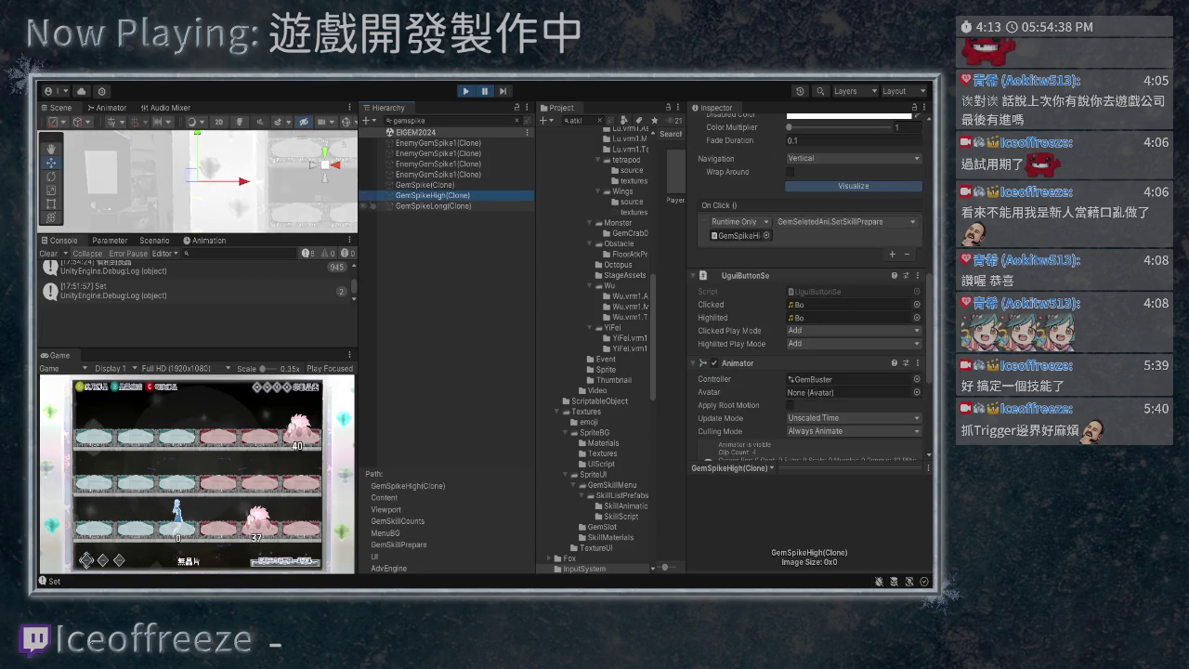
scroll(198, 181, "down", 5)
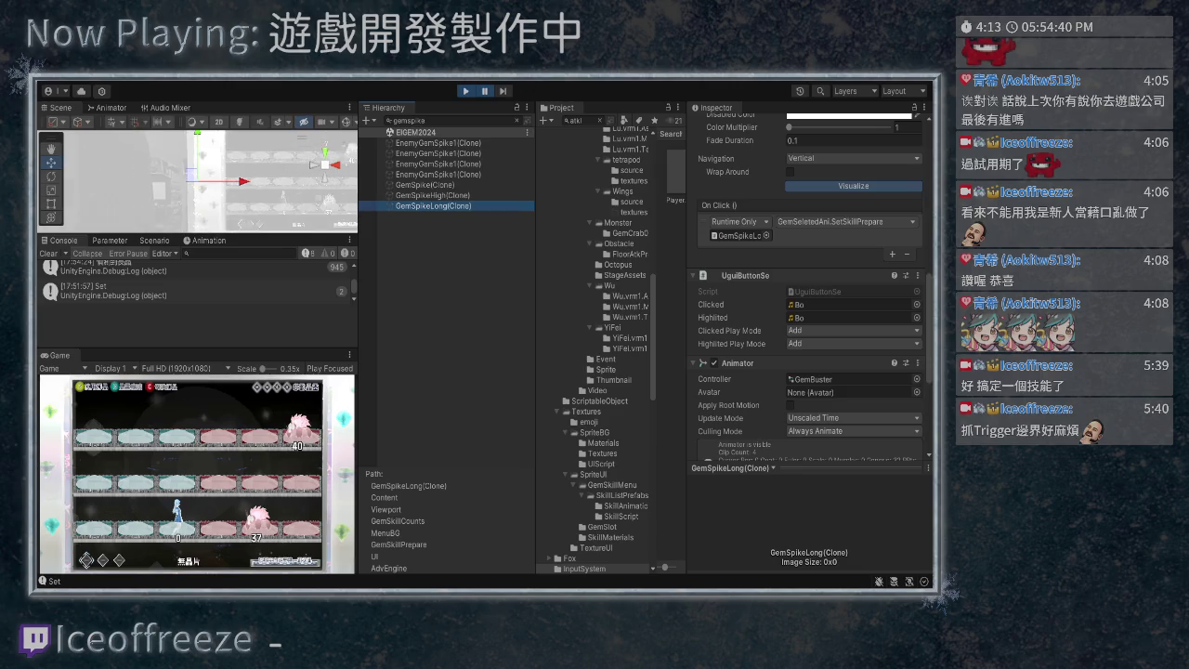
key("w")
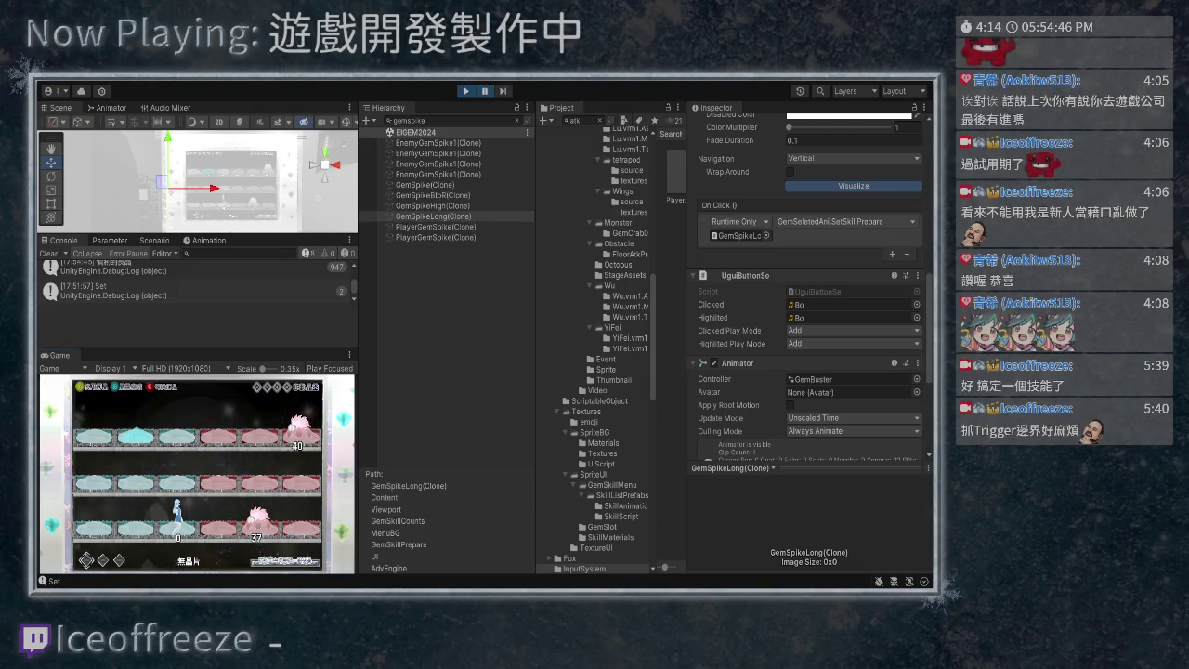
key("ctrl+shift+p")
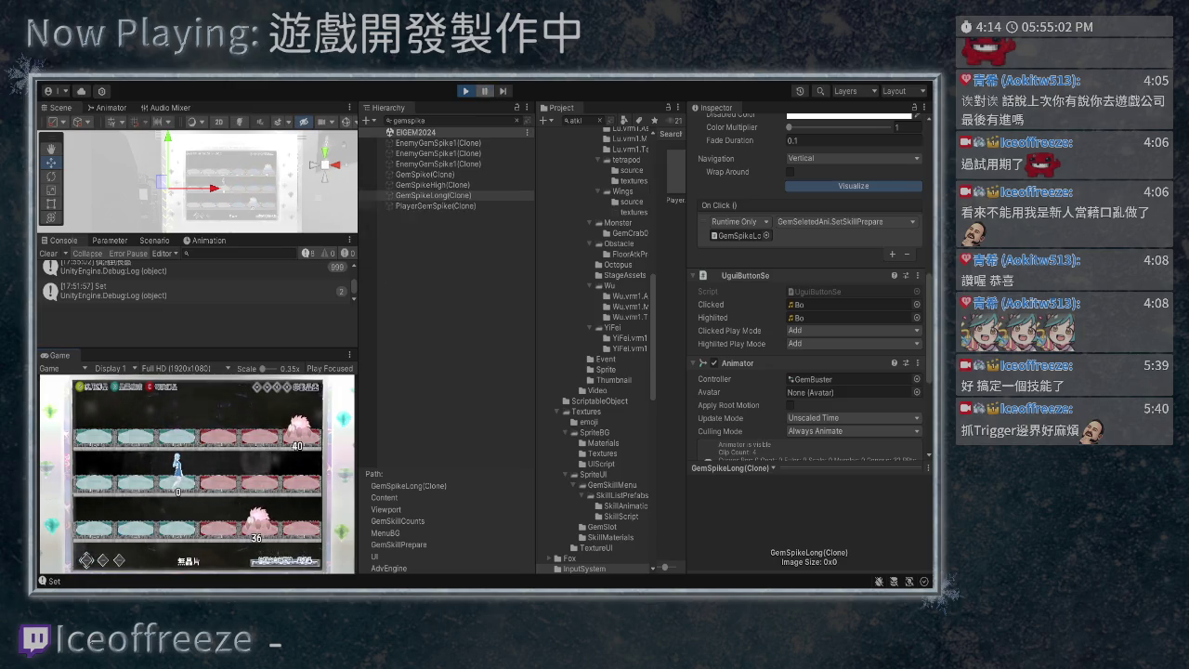
scroll(808, 279, "down", 2)
scroll(808, 279, "down", 2)
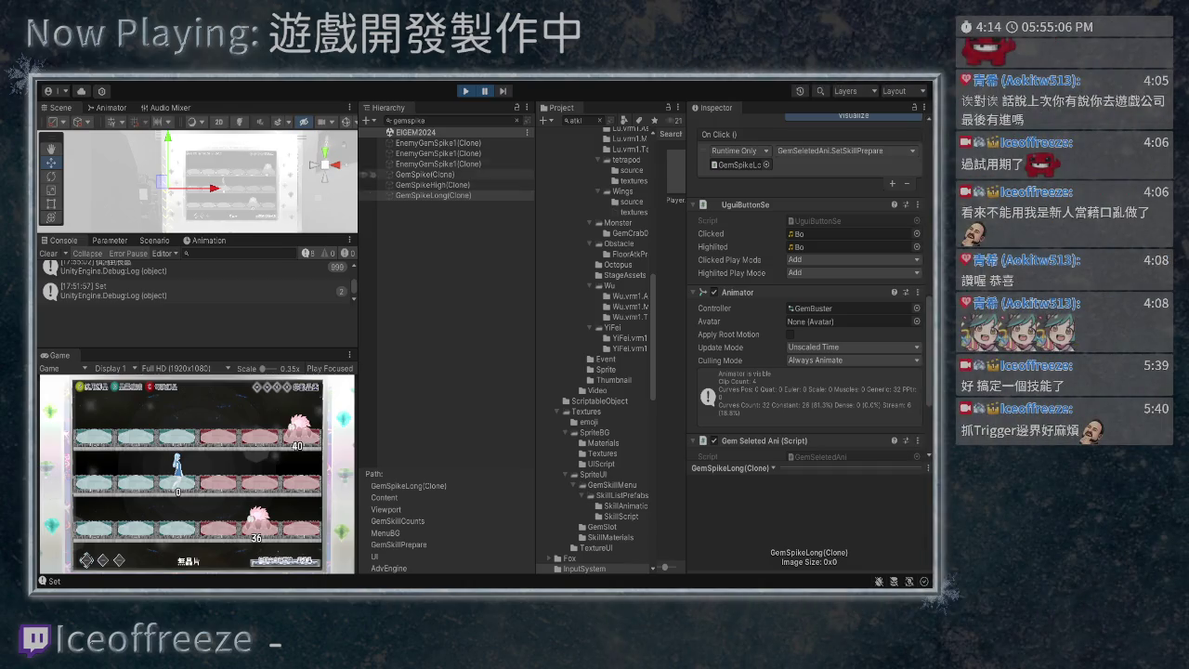
- Clear the Hierarchy search and select the Complete button under GemSkillPrepare
left_click(409, 120)
key("BackSpace")
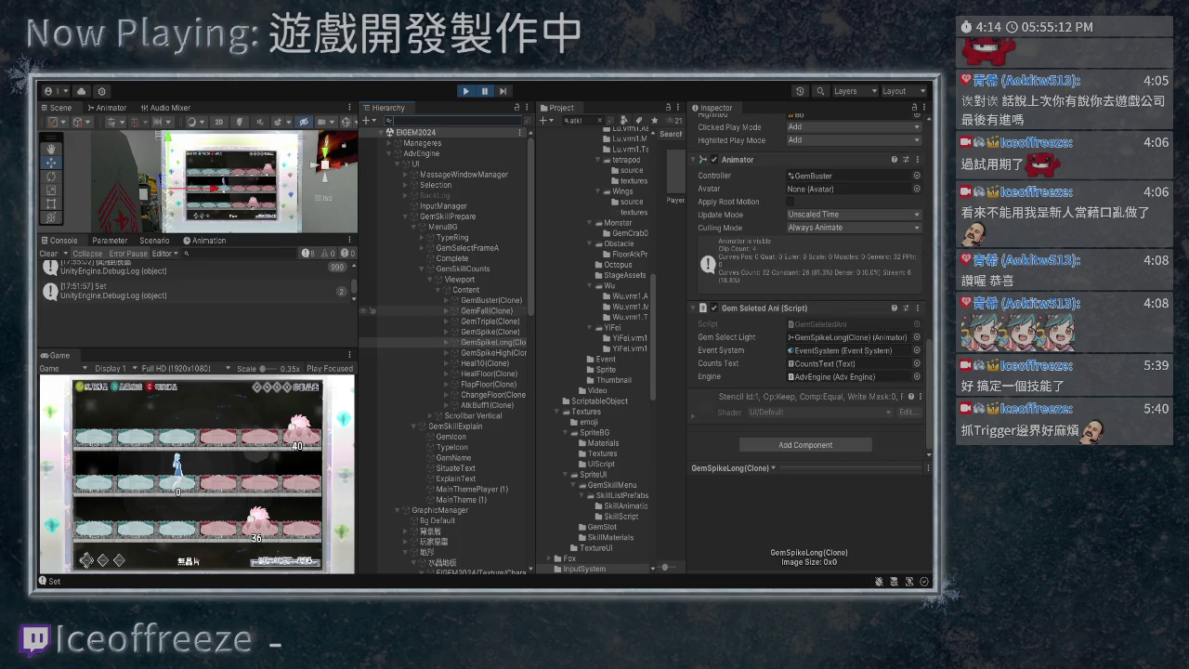
left_click(452, 258)
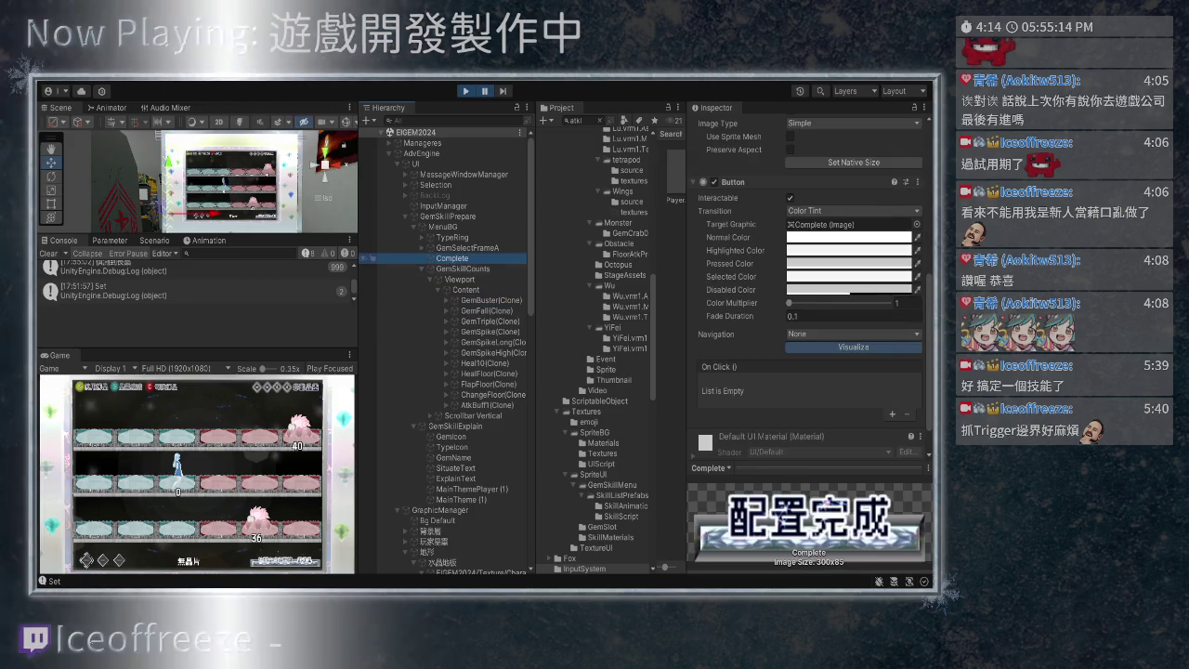
- Ping GemBox1's Gem Floor Trigger Spike prefab, GemSpikeBtoR, then search the Hierarchy for 'gemspiker'
scroll(372, 439, "down", 6)
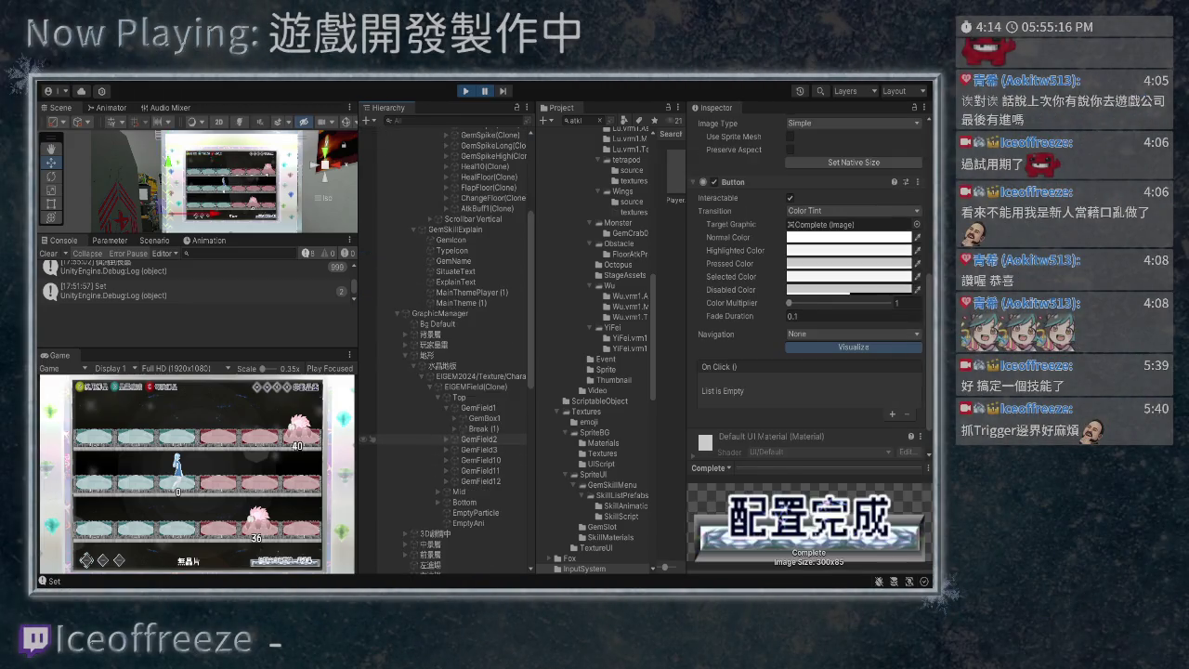
left_click(372, 439)
left_click(372, 418)
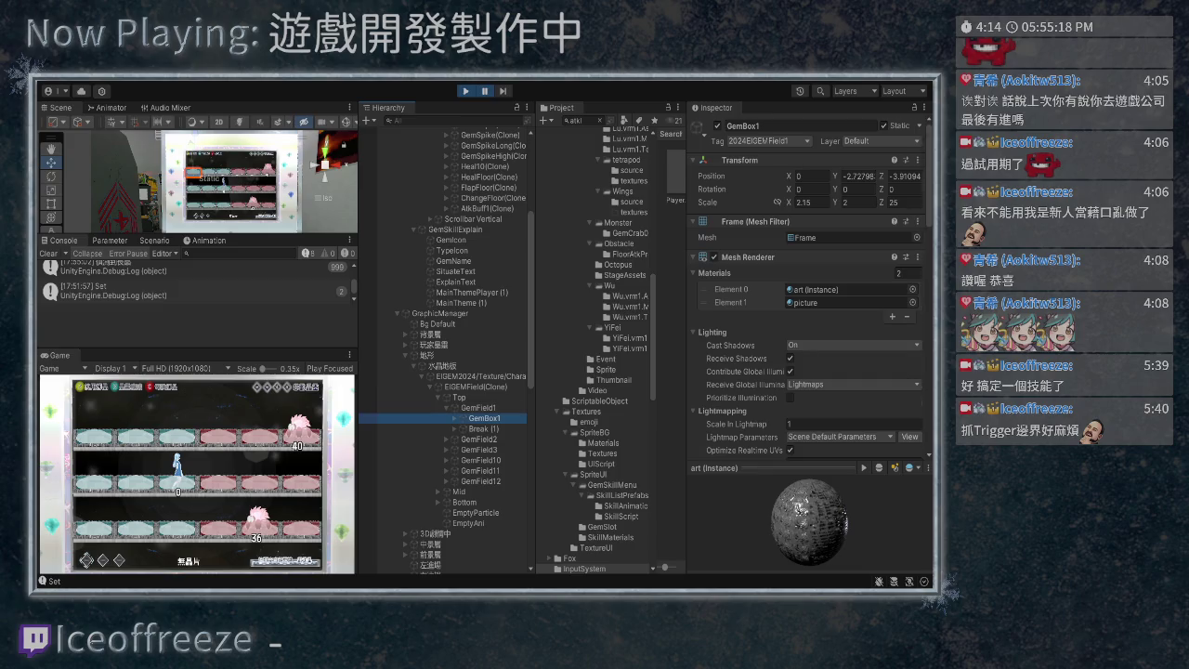
scroll(808, 288, "down", 10)
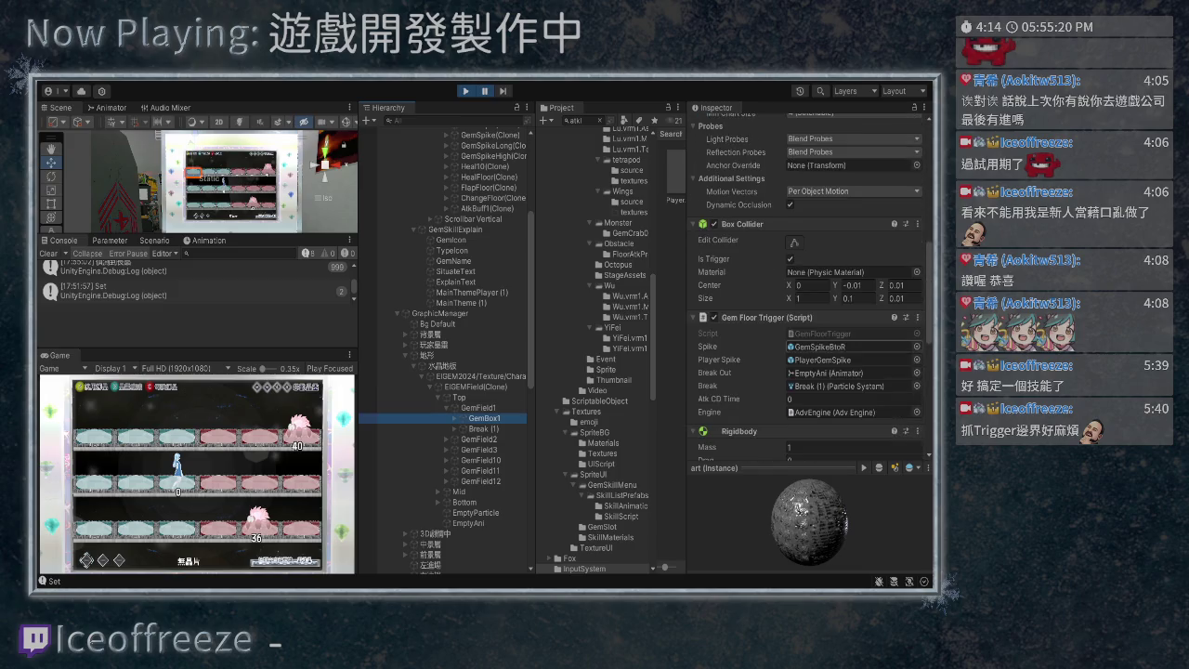
left_click(841, 346)
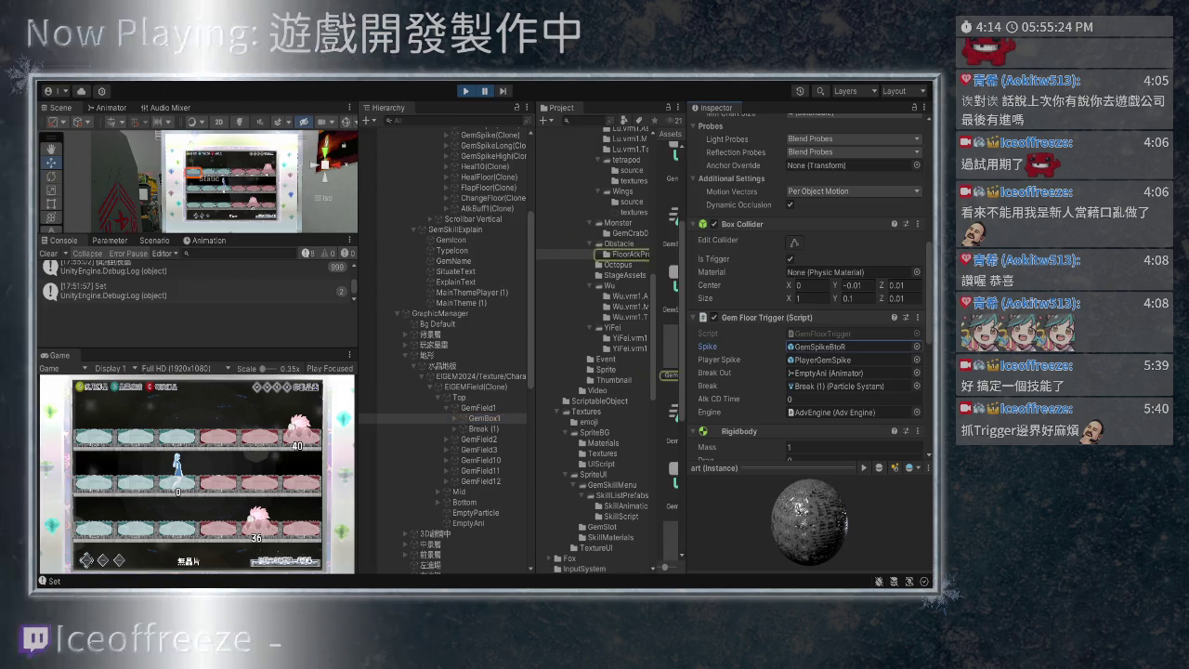
type("gemspike")
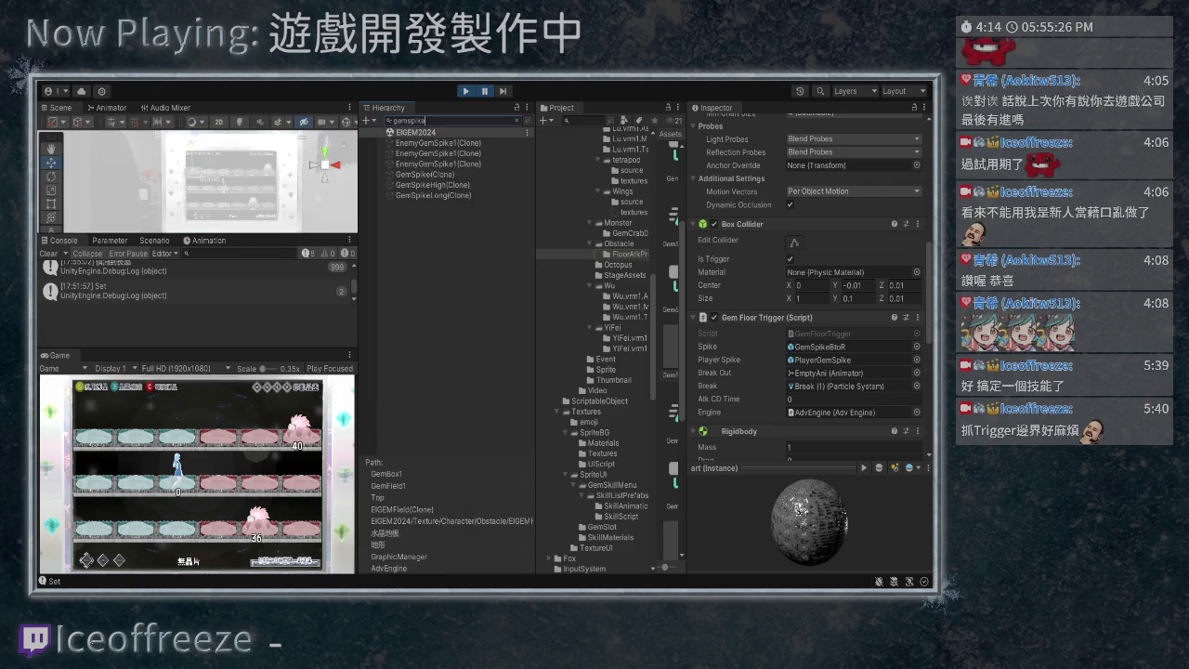
type("r")
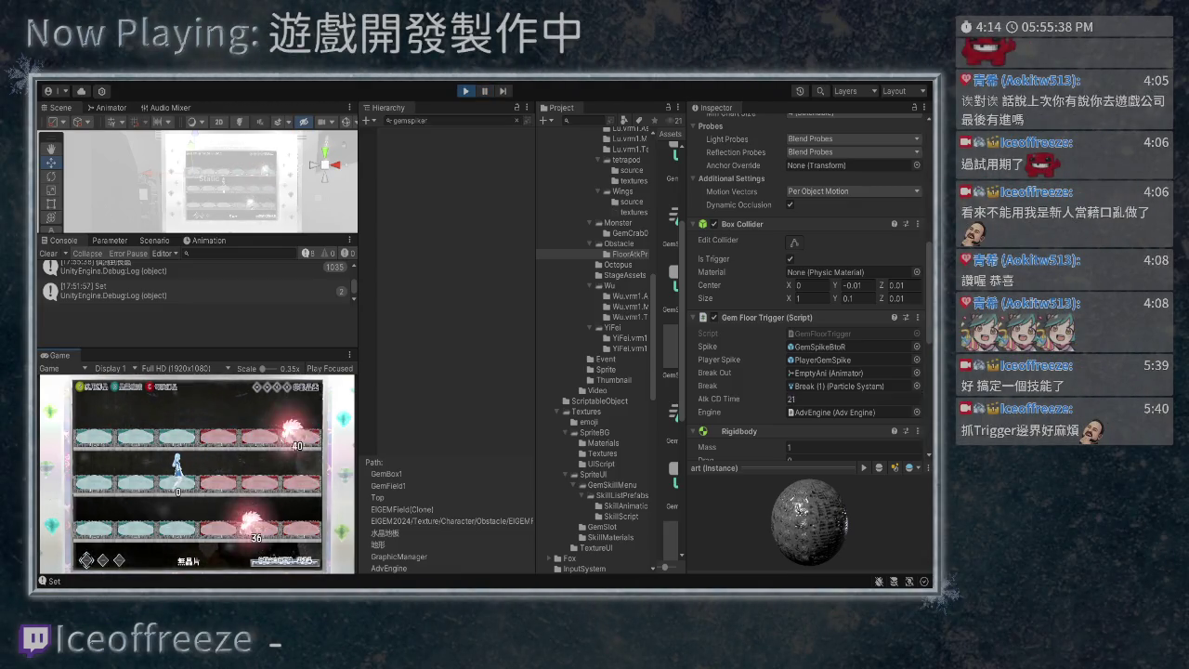
- Check GemBox10's floor trigger, then filter by 'GemSpike0' and inspect a GemSpikeBtoR(Clone)
key("Escape")
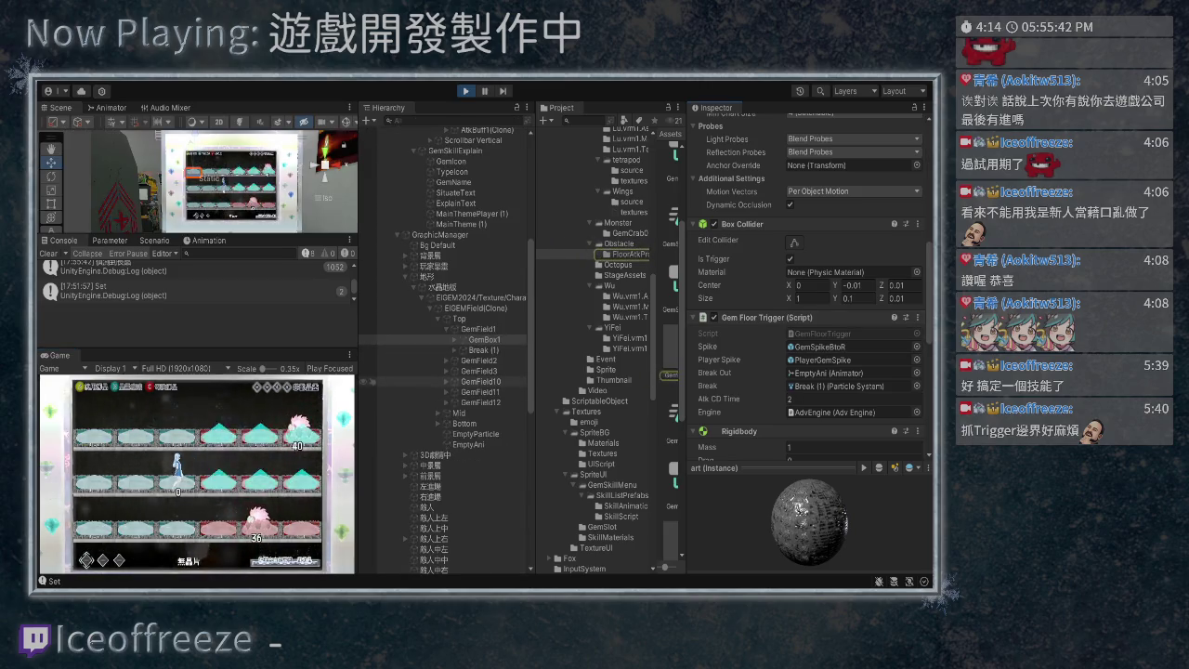
left_click(238, 171)
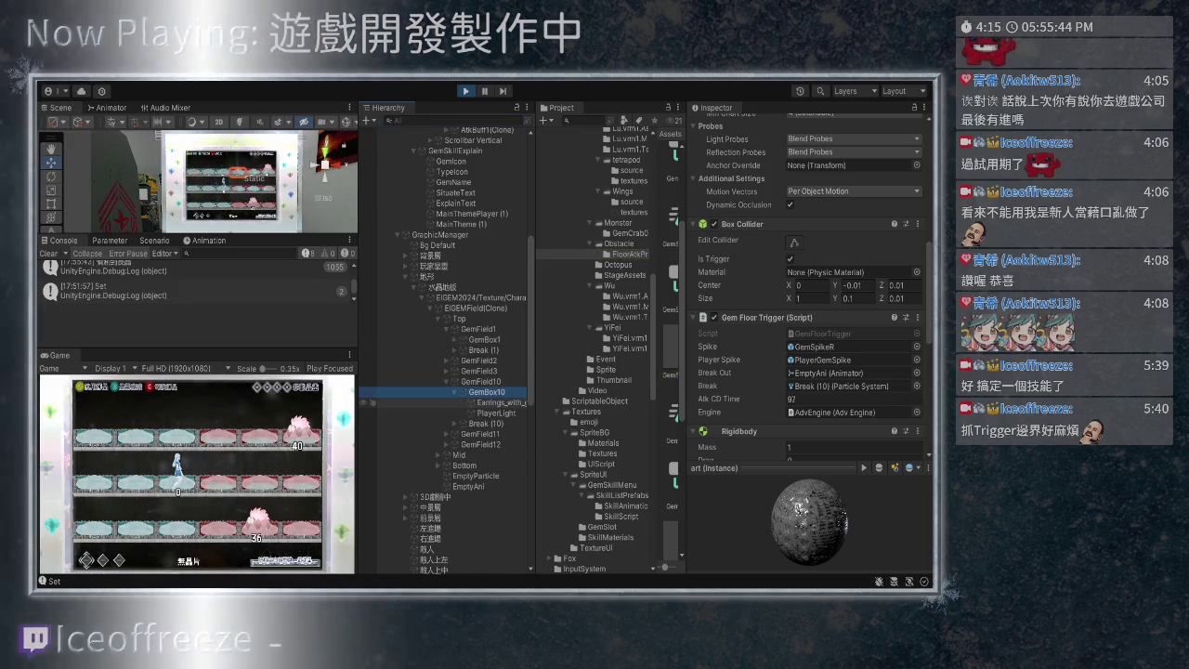
scroll(808, 278, "down", 2)
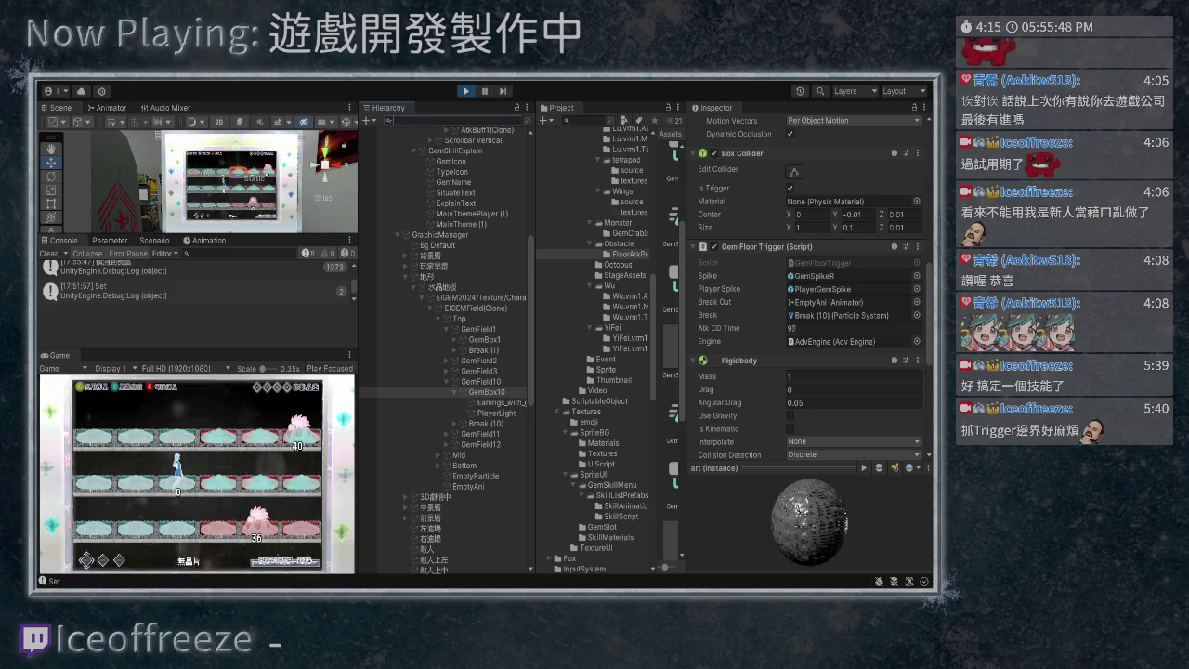
type("Gem")
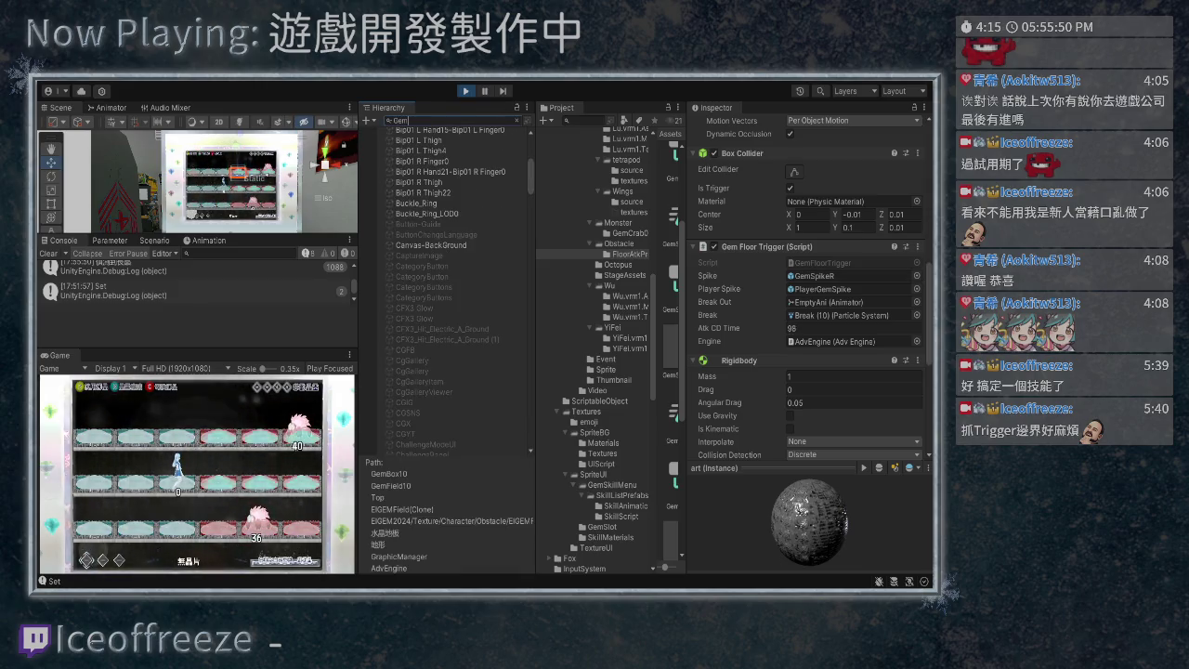
type("Spike")
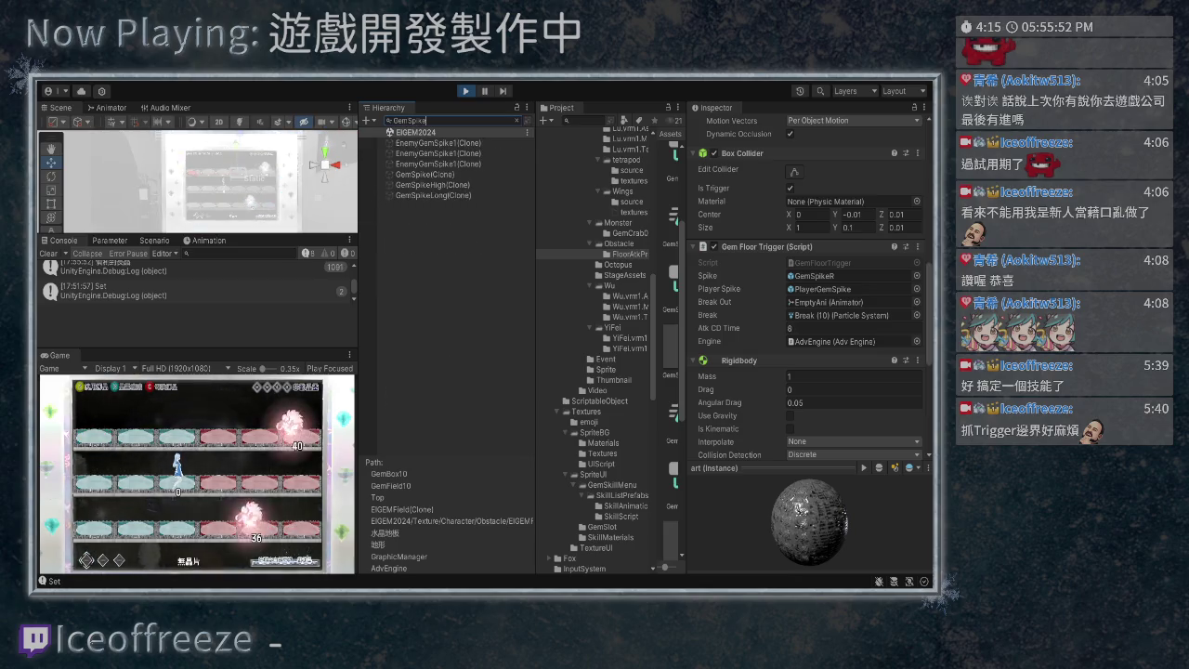
type("0")
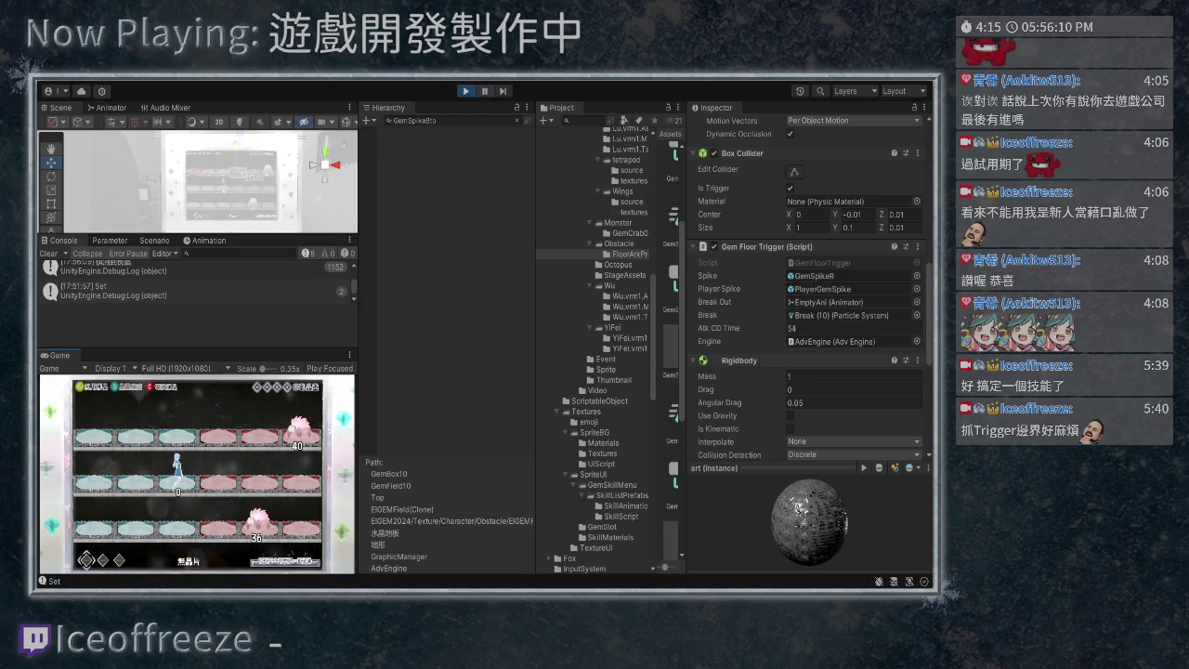
left_click(433, 143)
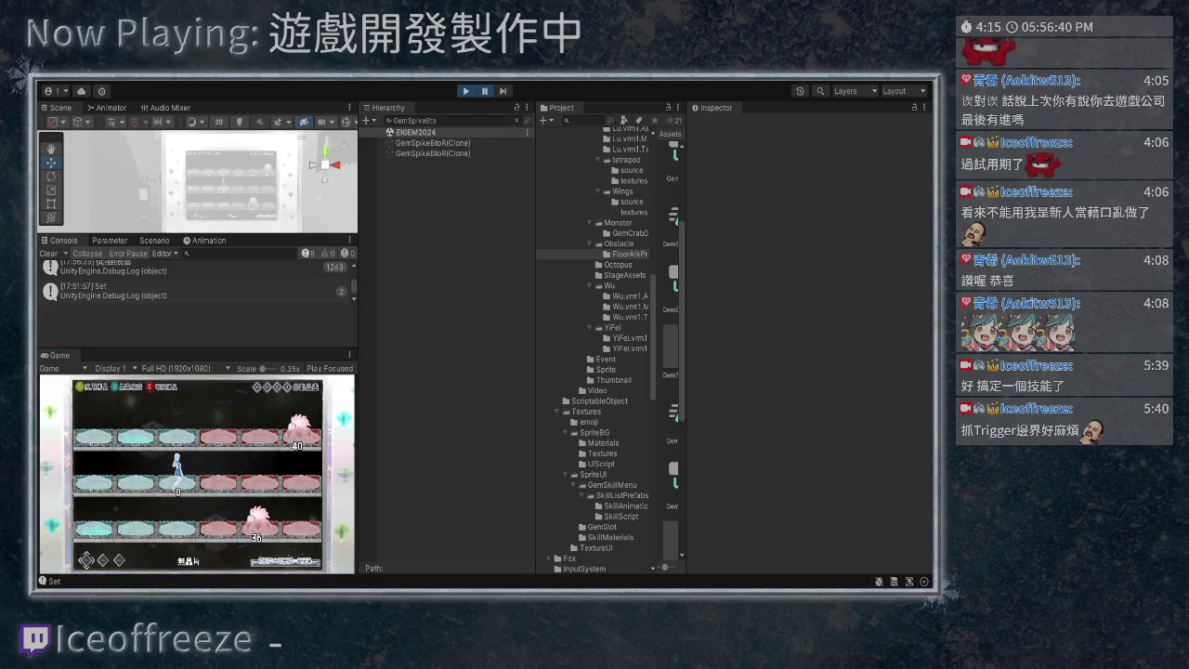
- Rename the OnTriggerStay parameter on line 68 from TransAmmo to TransAmmoPlayer
key("alt+Tab")
scroll(650, 390, "down", 4)
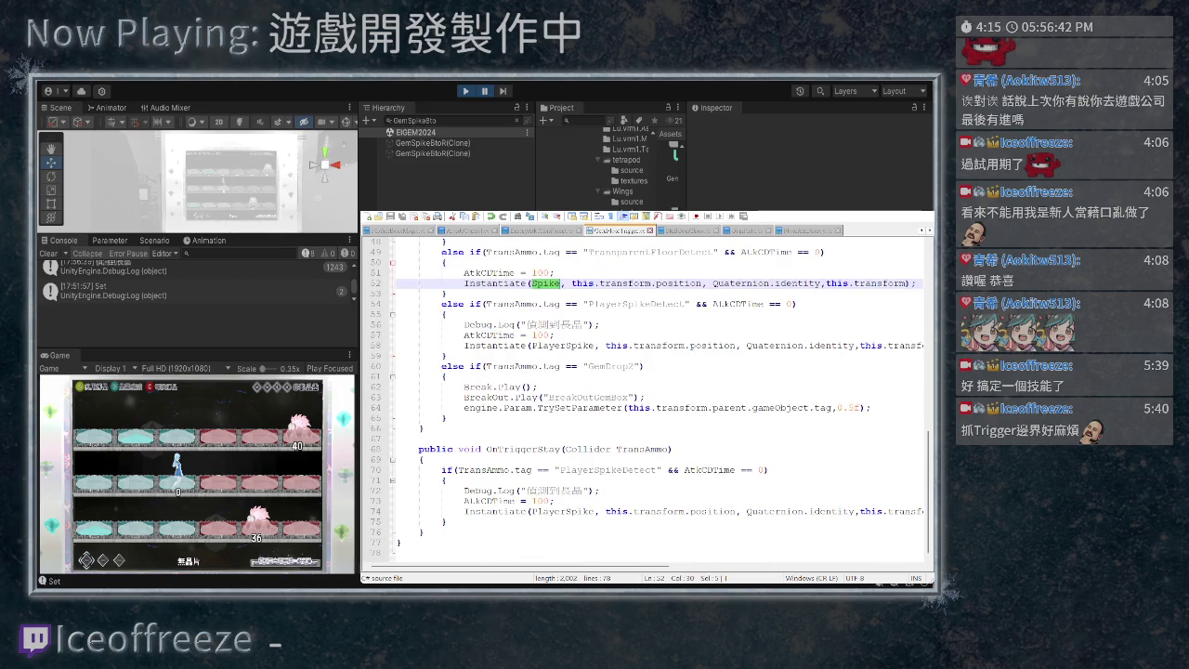
scroll(646, 399, "up", 4)
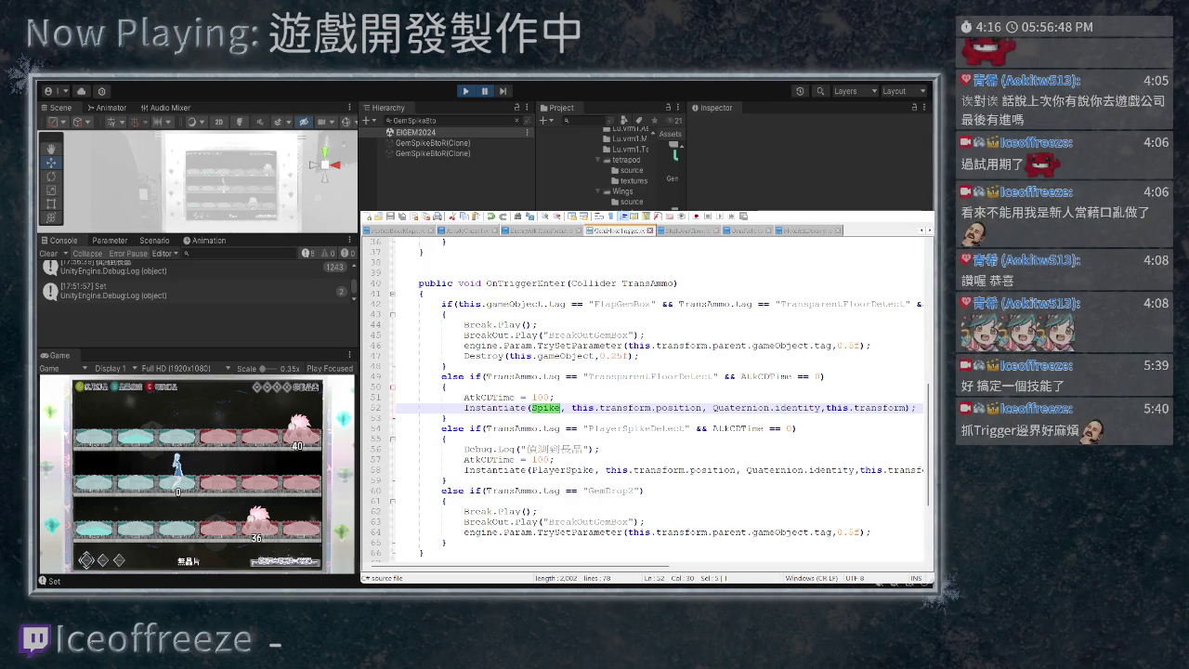
scroll(646, 400, "down", 4)
mouse_move(670, 449)
left_mouse_down()
mouse_move(645, 449)
mouse_move(664, 449)
left_mouse_up()
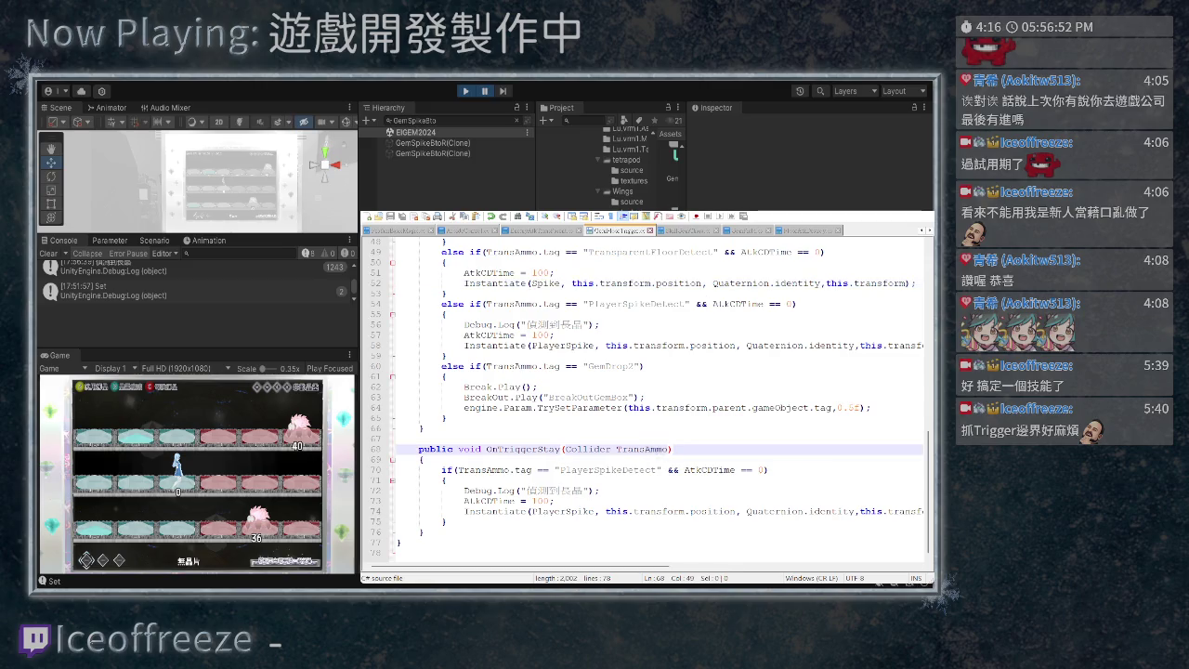
type("Player")
- Use TransAmmoPlayer instead of TransAmmo in the line 70 tag check, then stop the running game
left_click_drag(704, 449, 616, 449)
key("ctrl+c")
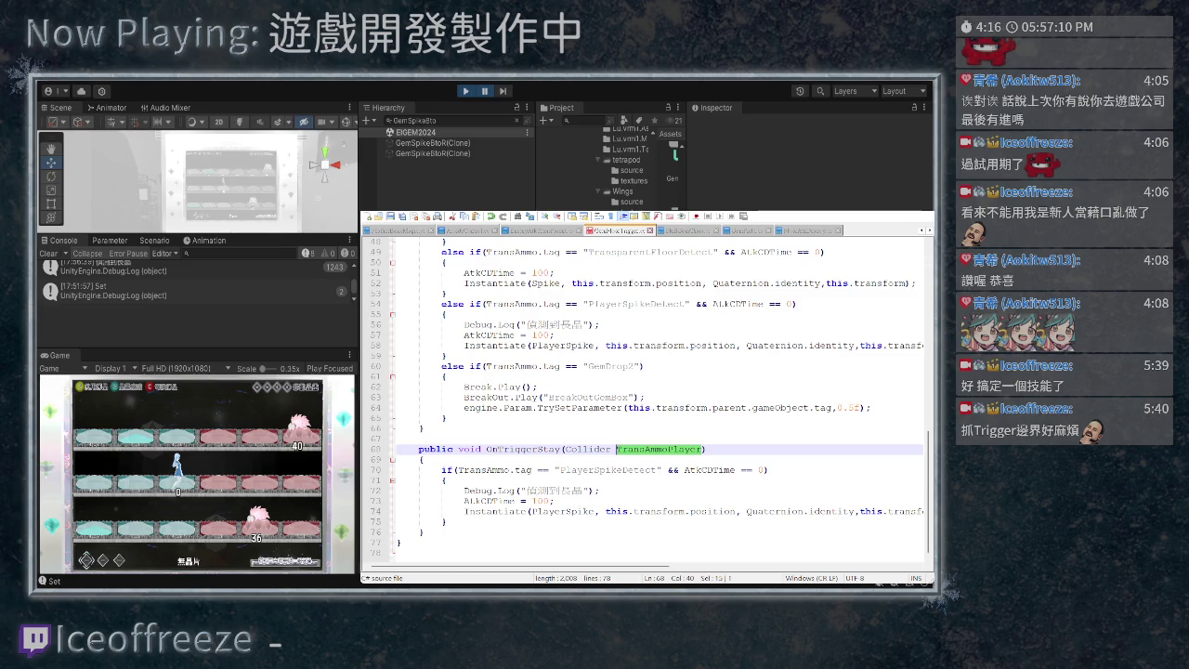
left_click_drag(510, 471, 458, 470)
key("ctrl+v")
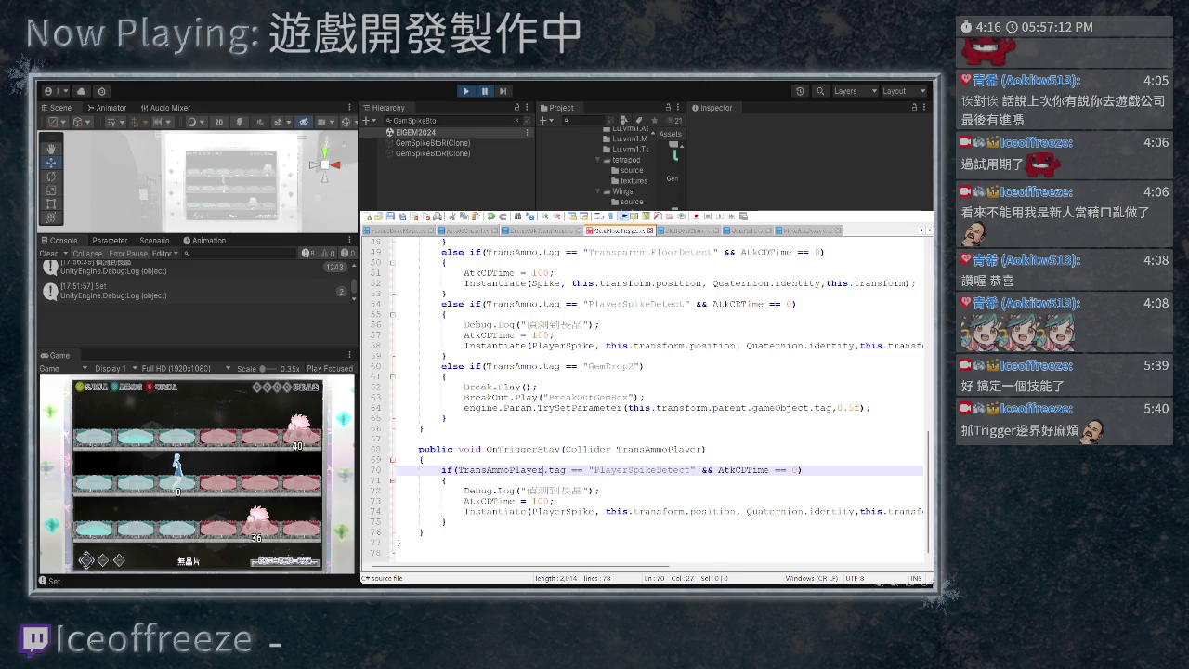
scroll(647, 393, "up", 2)
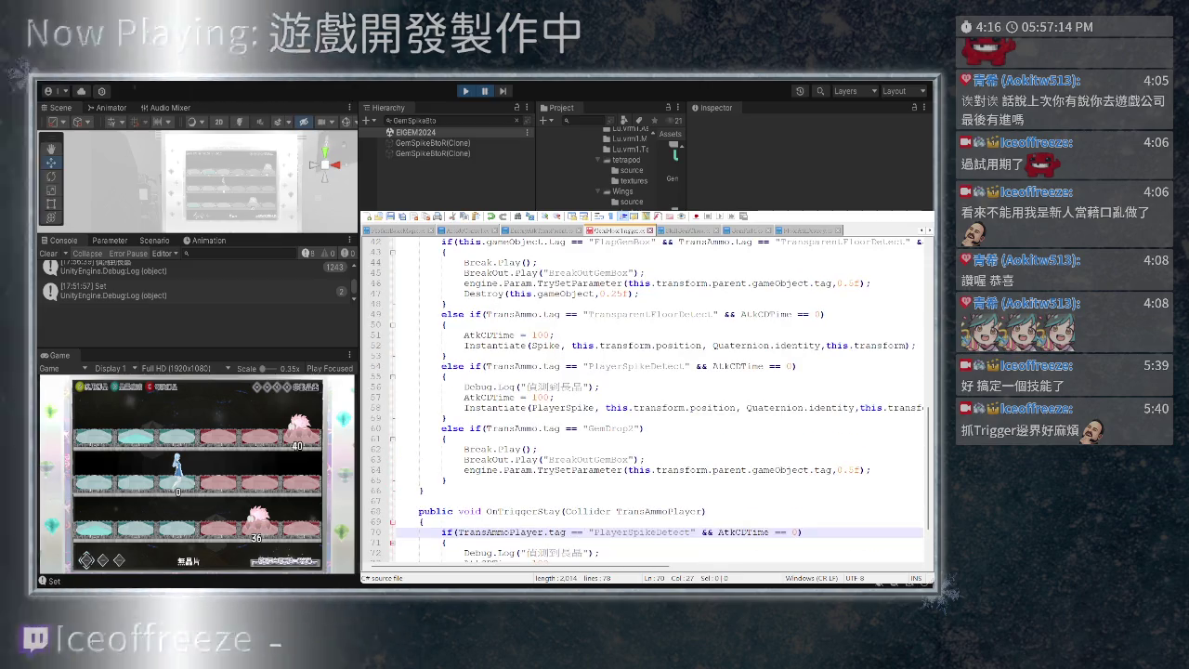
scroll(646, 393, "up", 2)
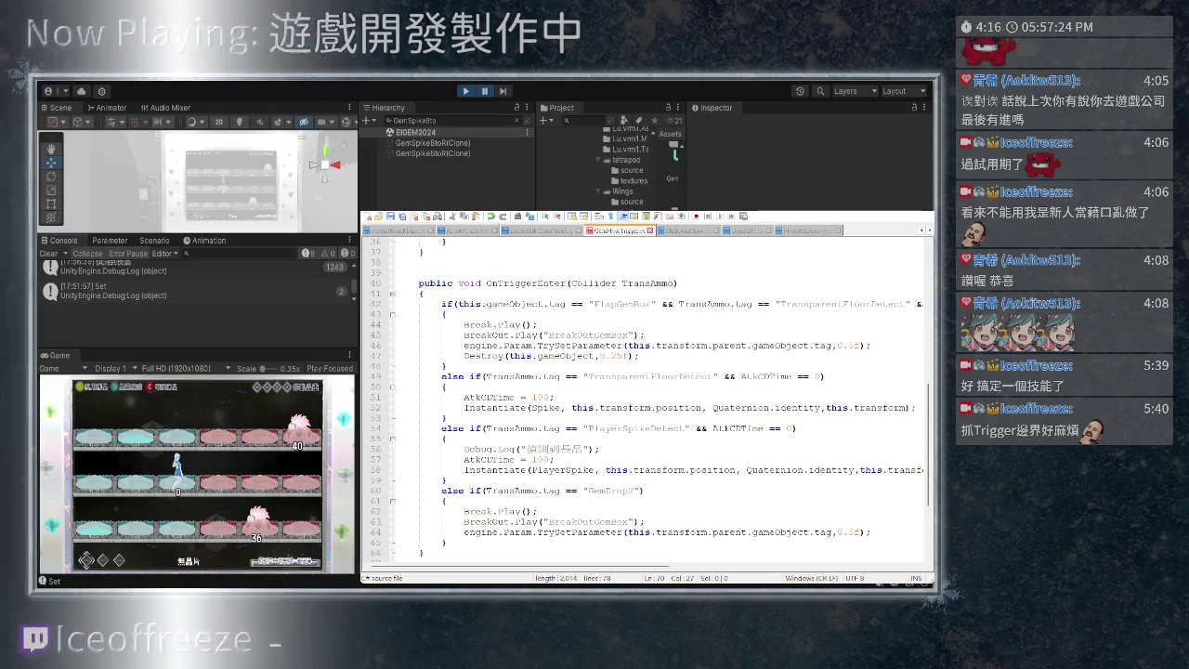
key("ctrl+p")
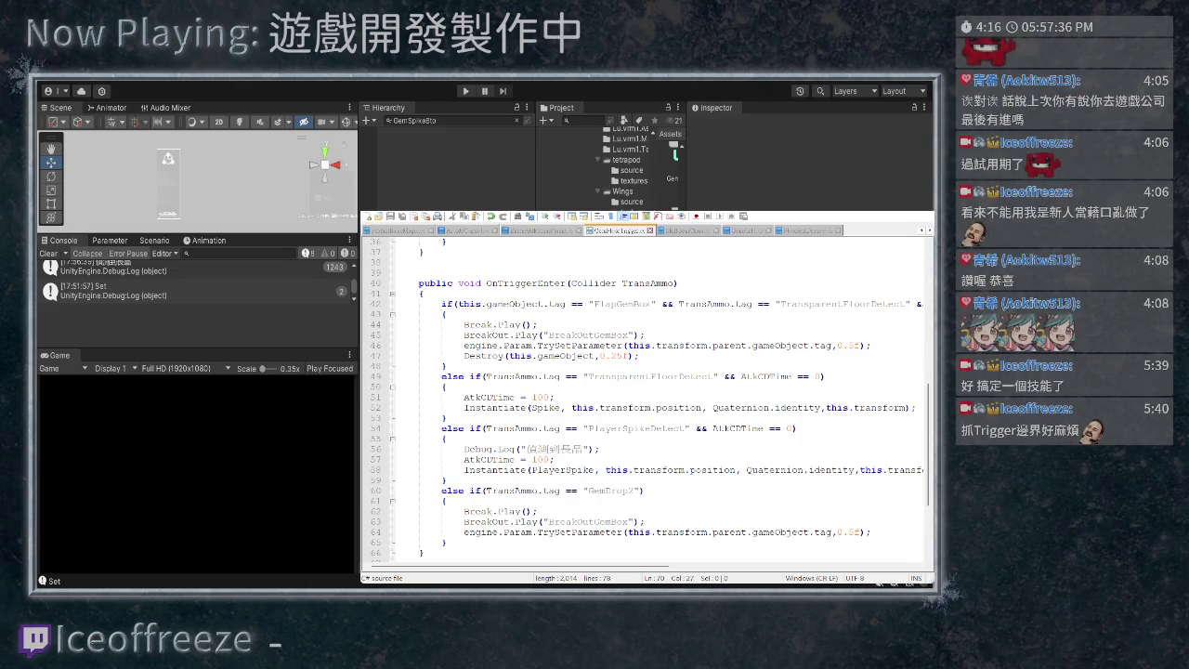
- Clear the Hierarchy filter, restart Play mode, and confirm the 幻晶飛擊 skill
key("Escape")
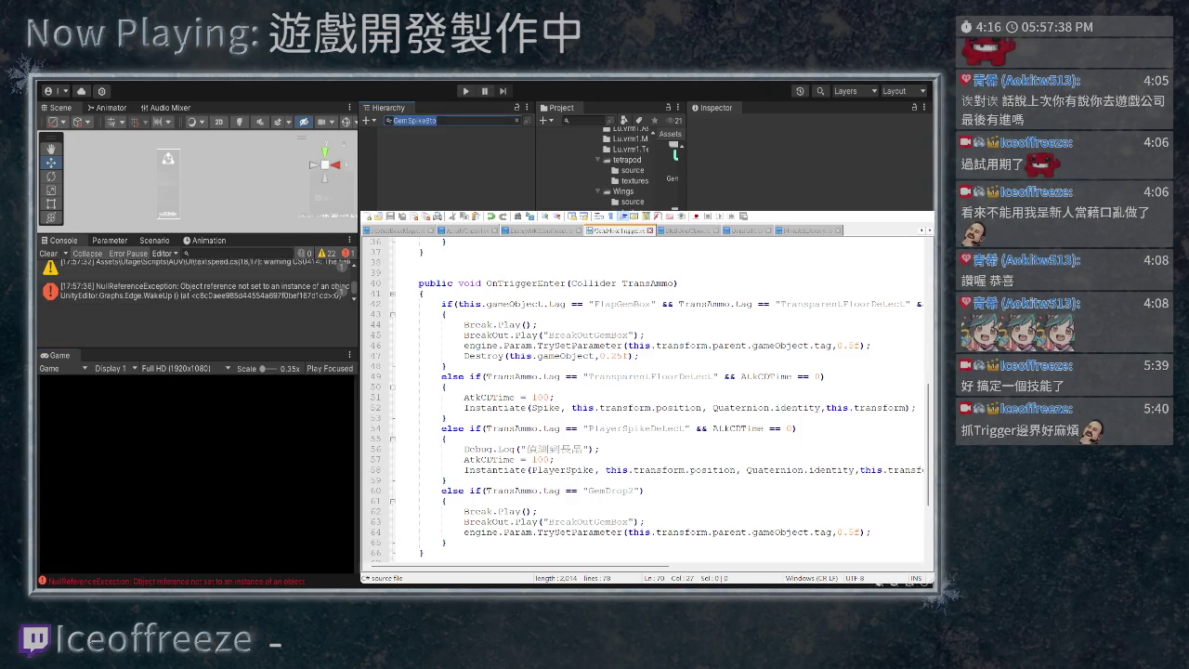
key("ctrl+p")
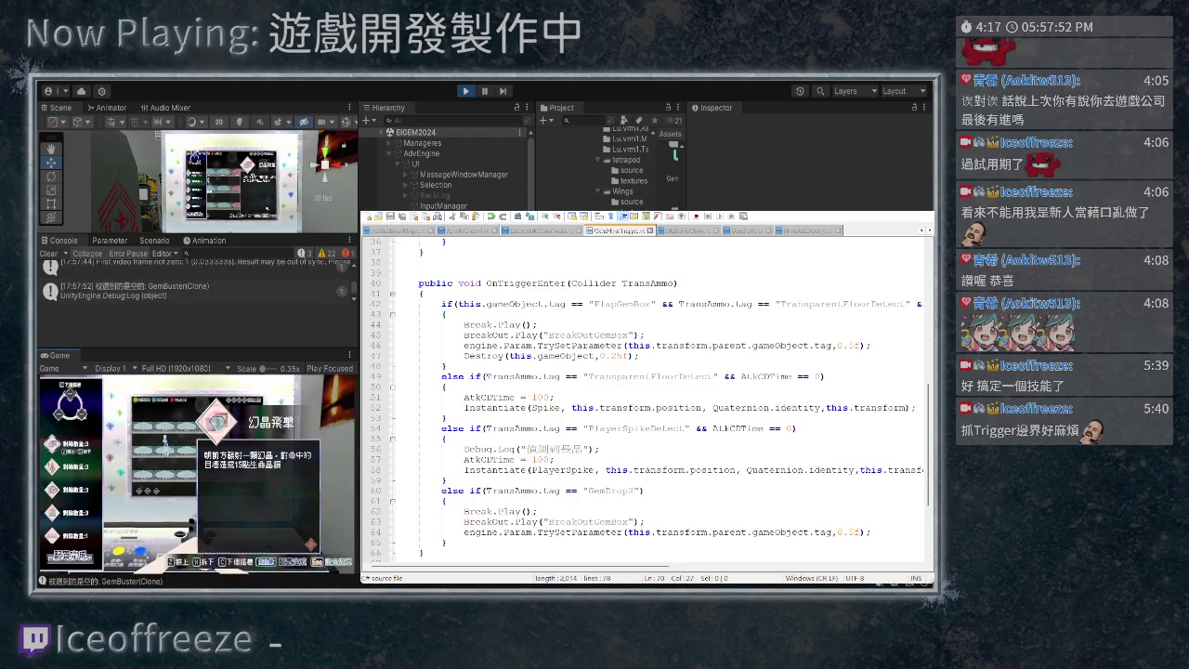
key("z")
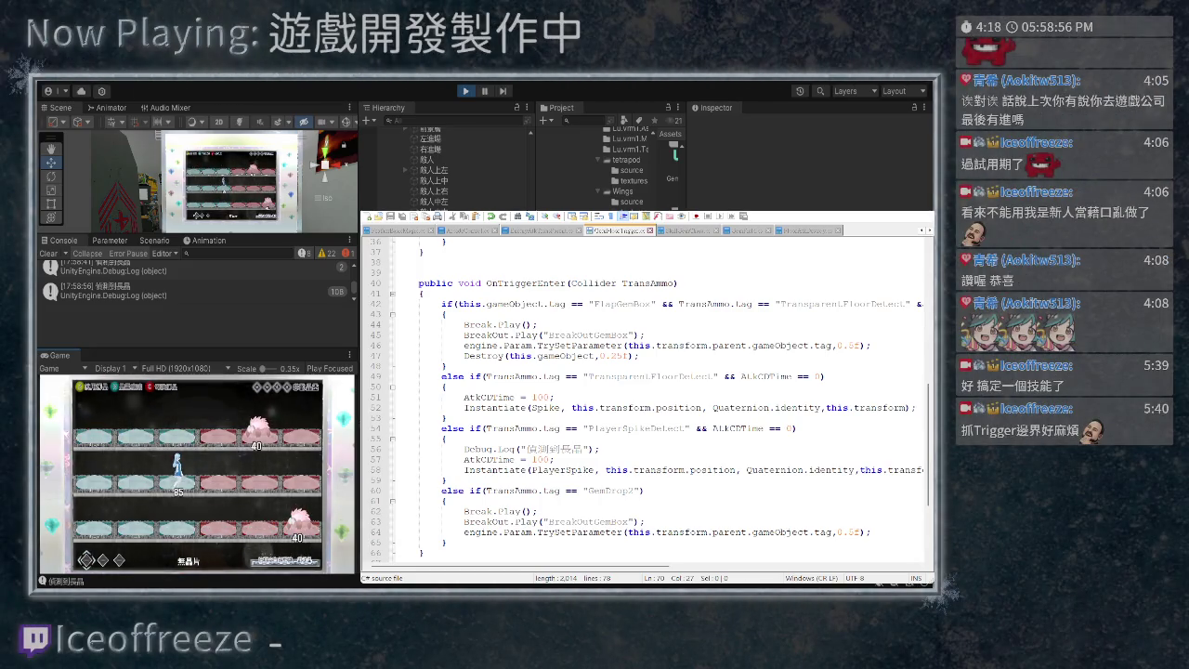
- Watch spikes spawn along the floor tiles, then bring up the spike movement script
scroll(646, 400, "down", 4)
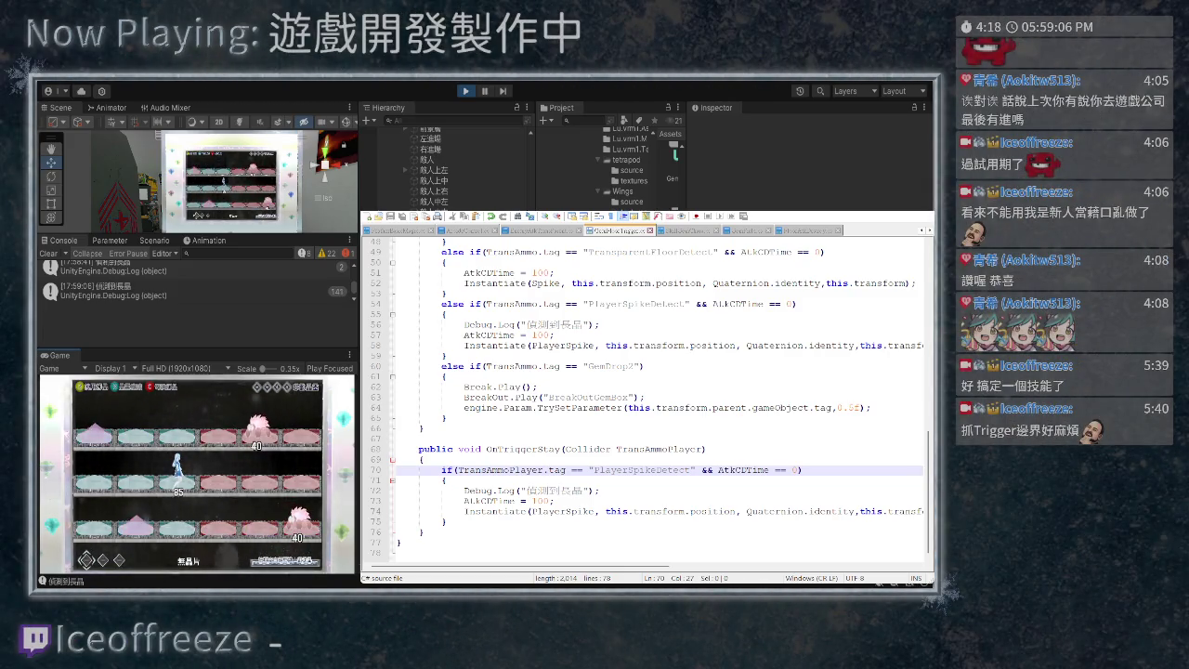
key("ctrl+Page_Up")
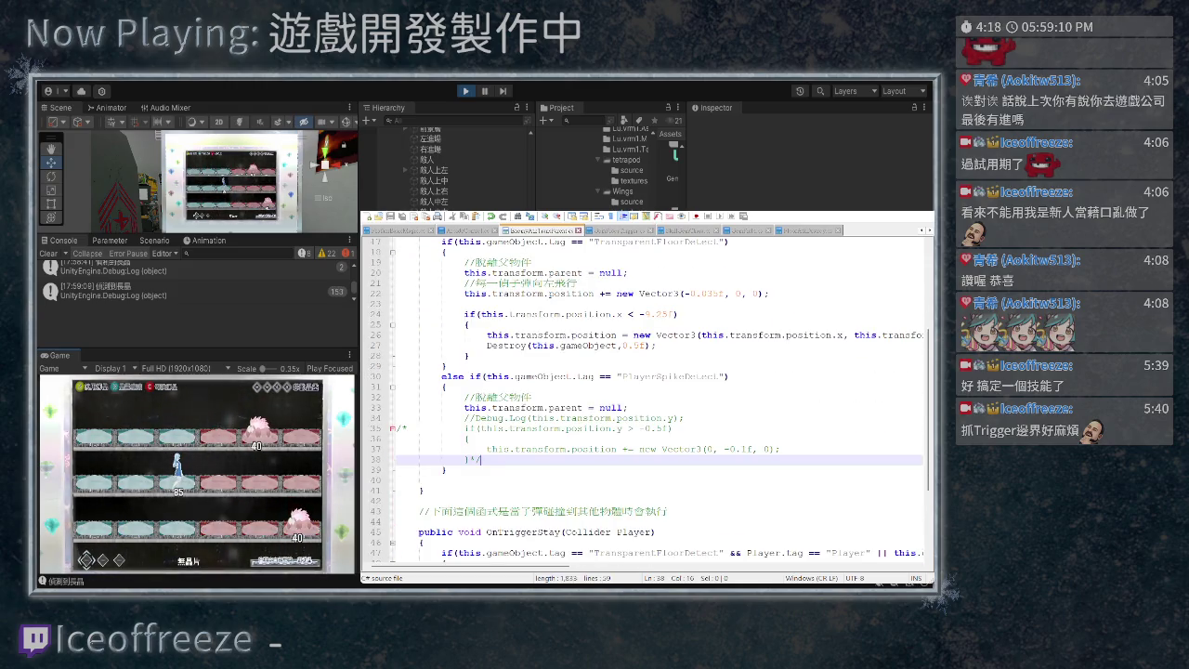
scroll(647, 384, "down", 4)
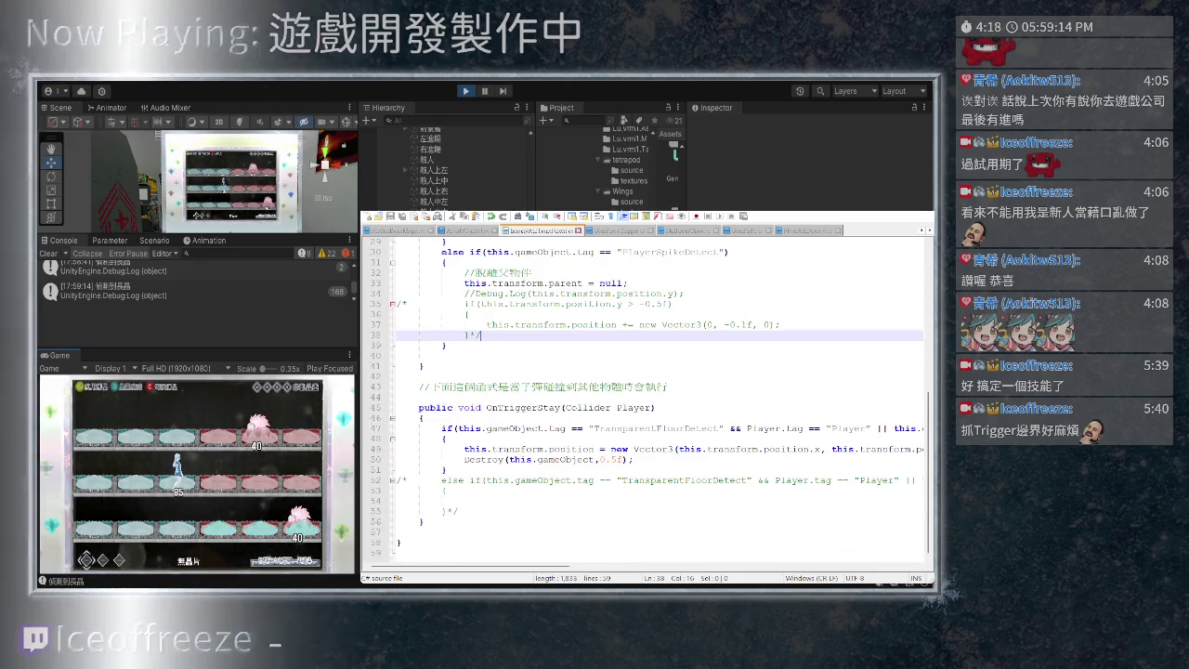
left_click_drag(399, 470, 400, 428)
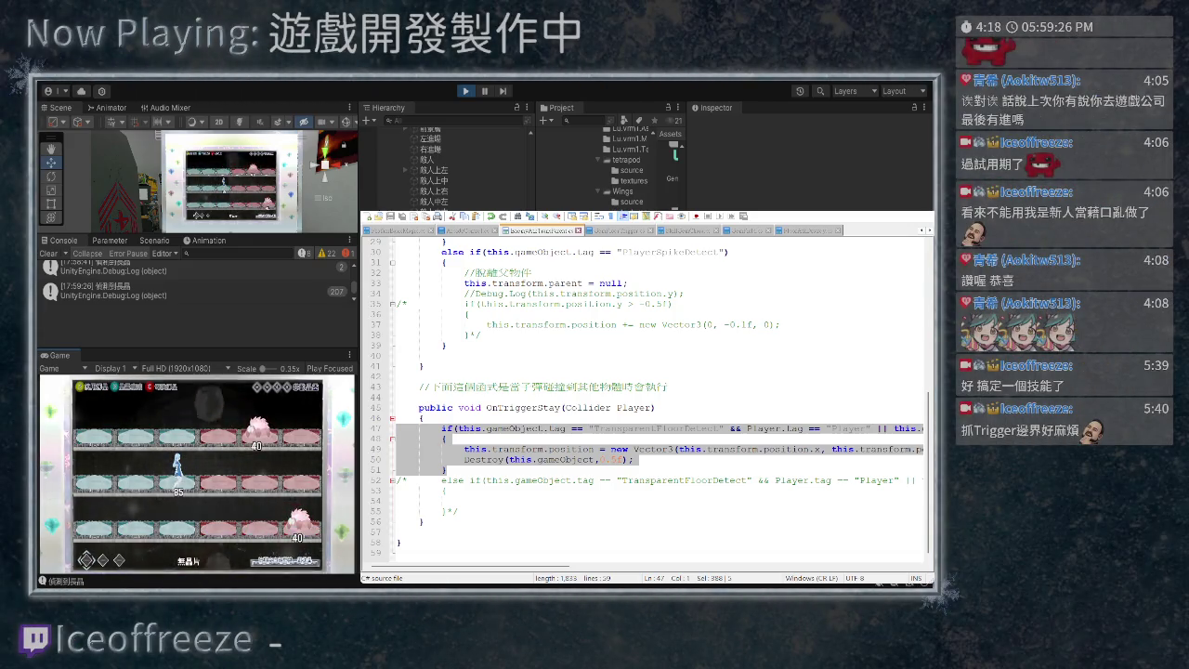
scroll(660, 372, "right", 2)
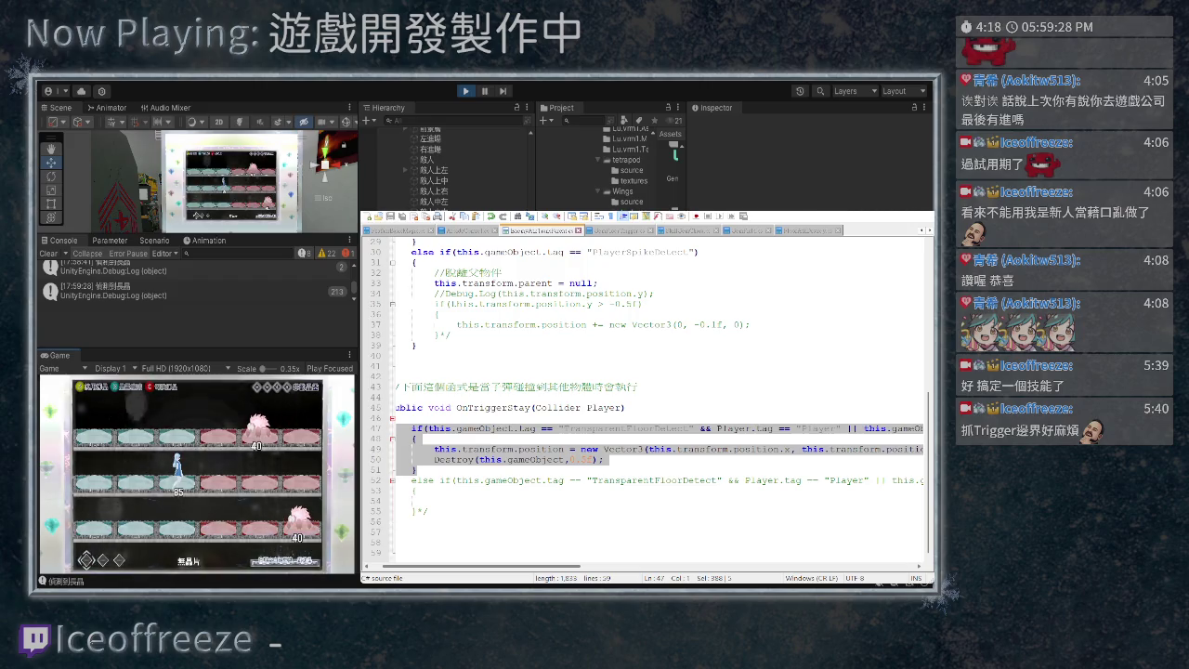
scroll(659, 390, "right", 1)
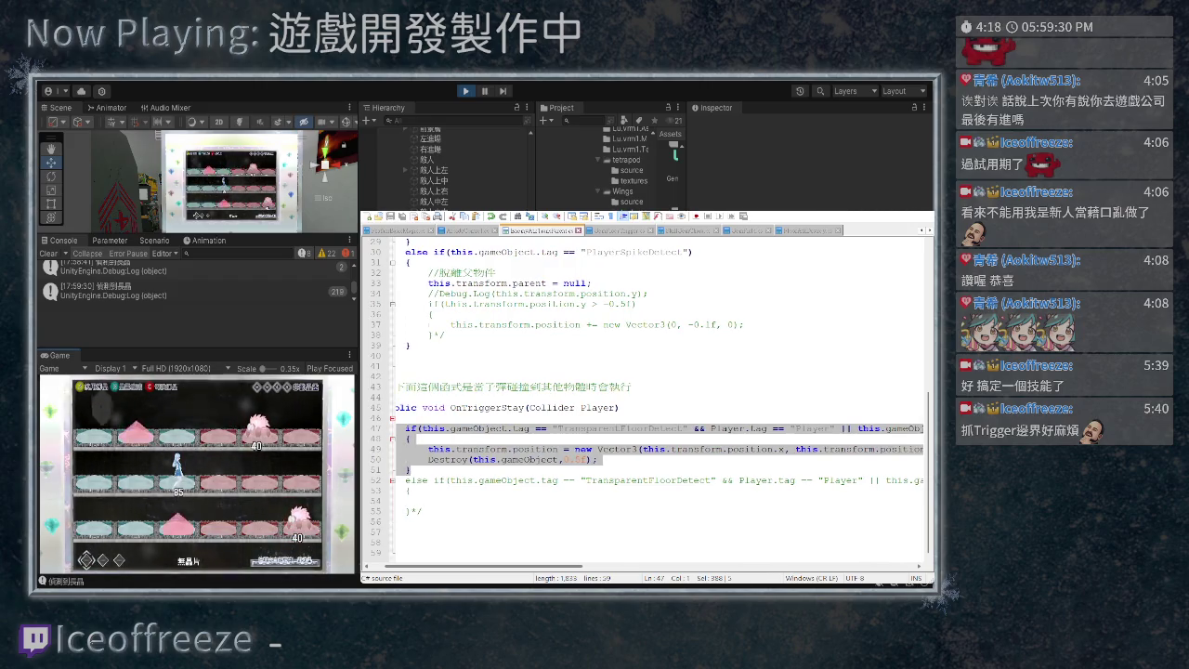
scroll(659, 381, "right", 10)
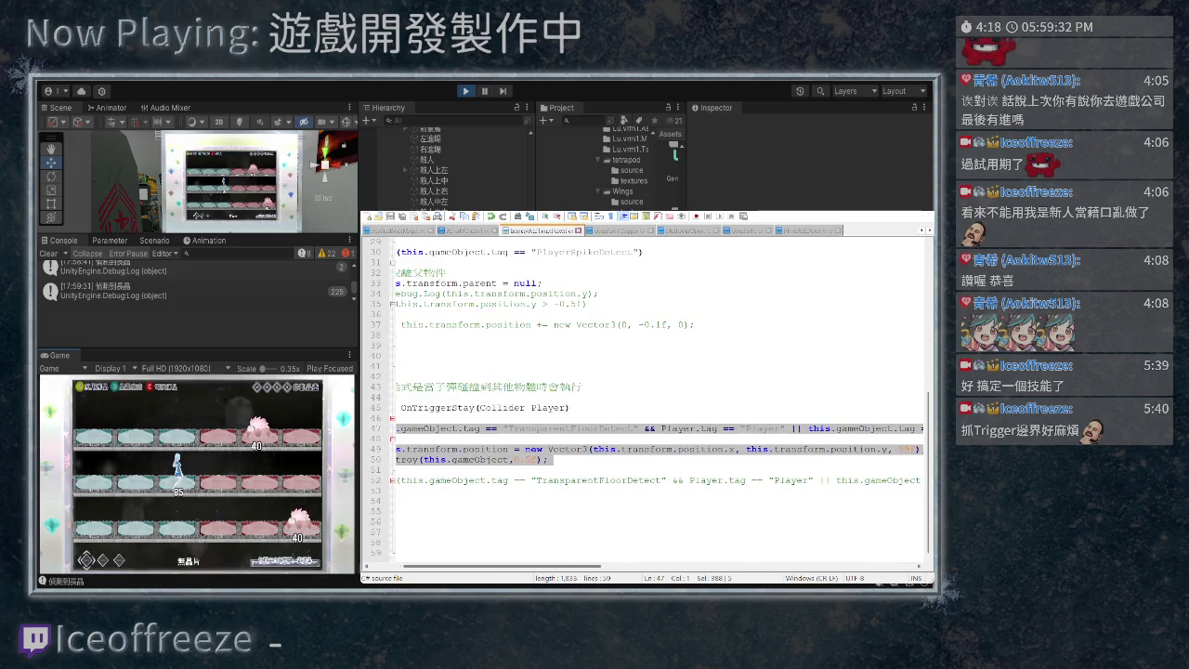
scroll(660, 381, "right", 10)
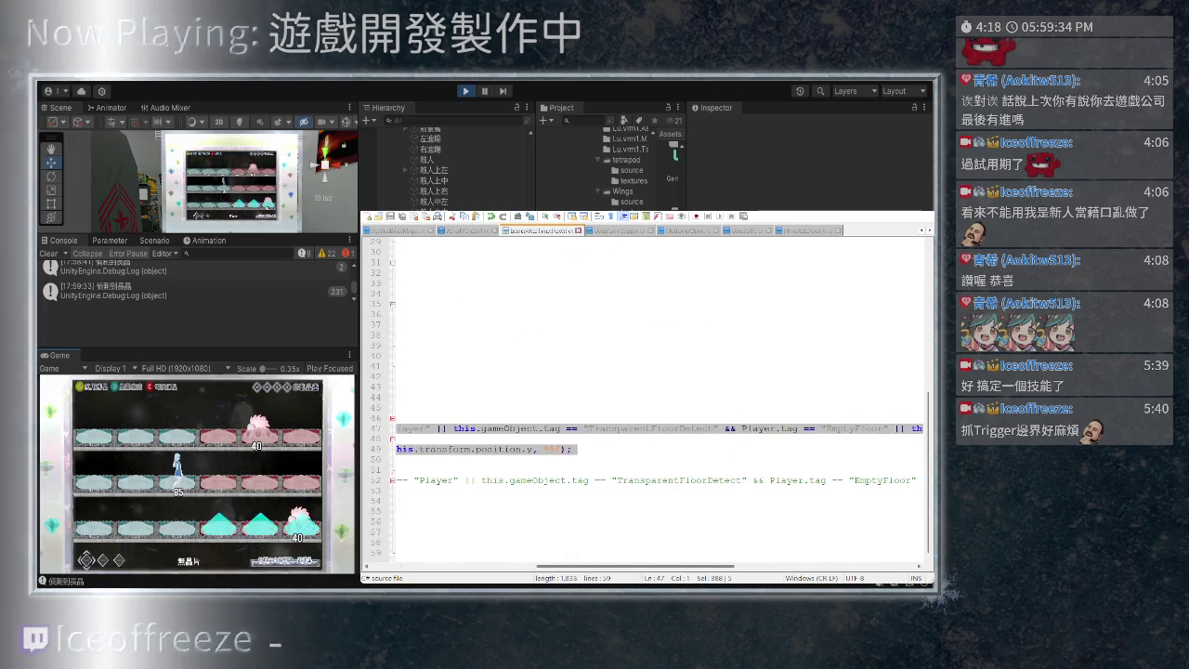
scroll(659, 381, "left", 20)
scroll(659, 390, "right", 20)
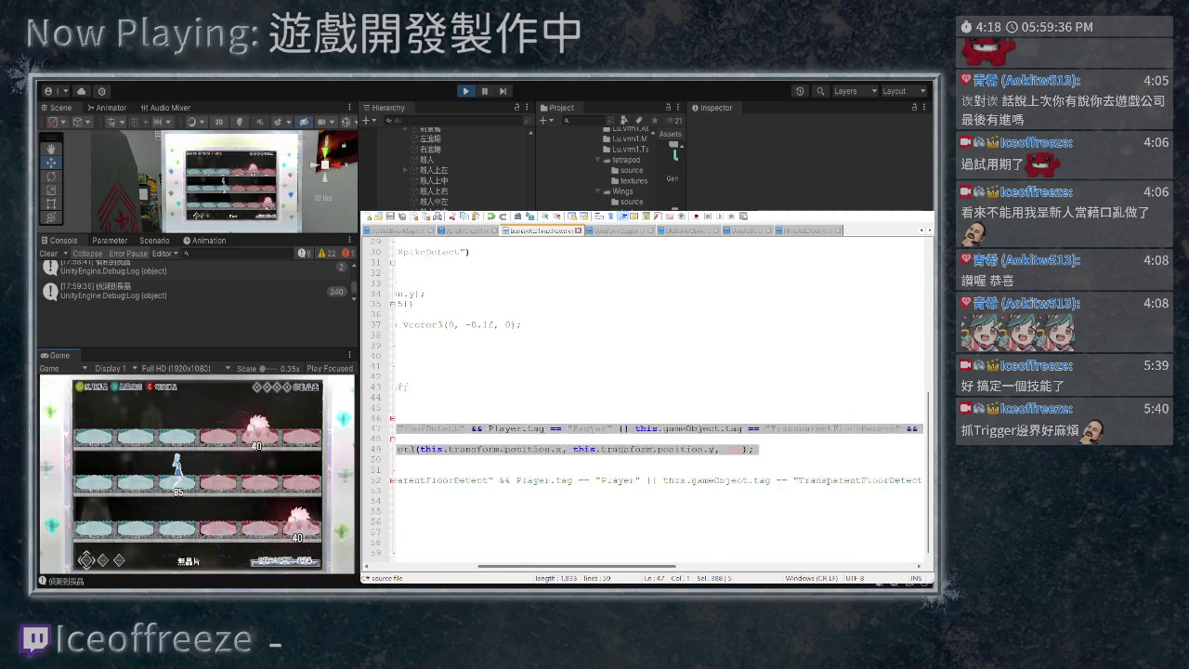
scroll(660, 399, "left", 10)
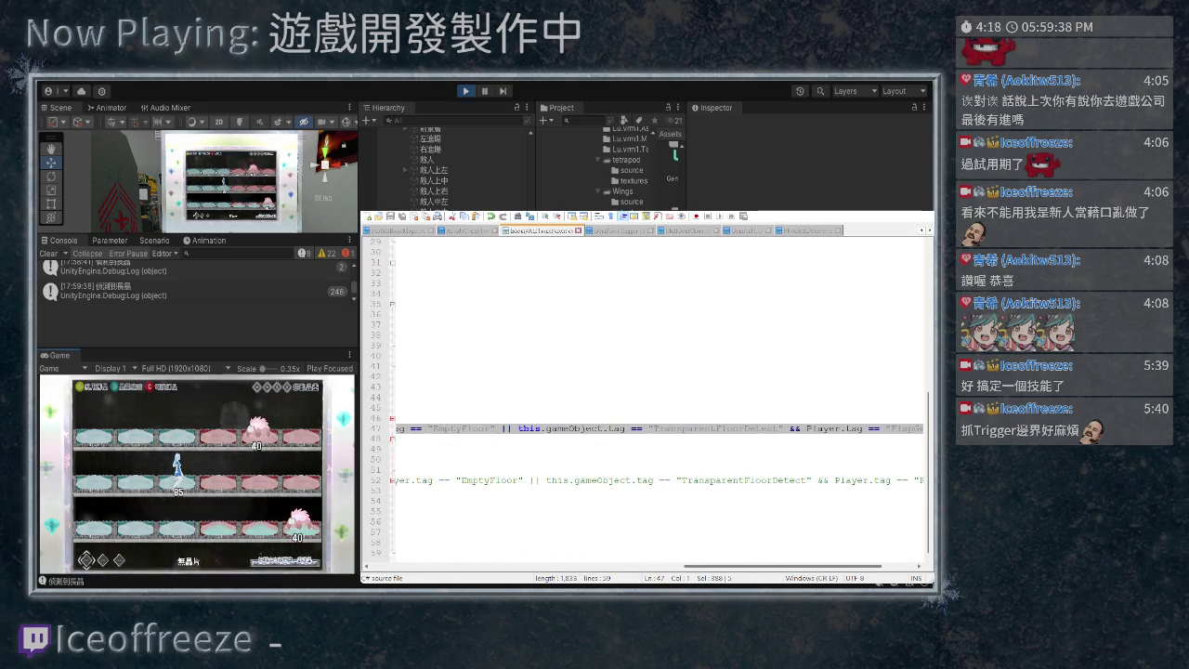
scroll(660, 400, "left", 10)
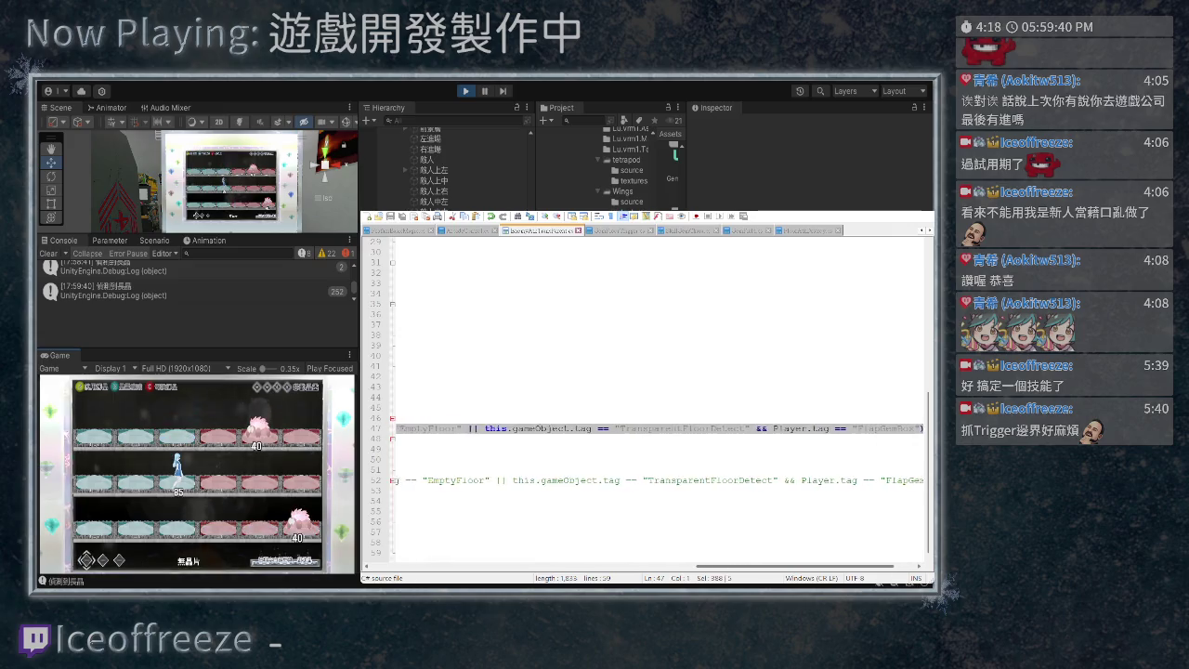
scroll(660, 400, "left", 15)
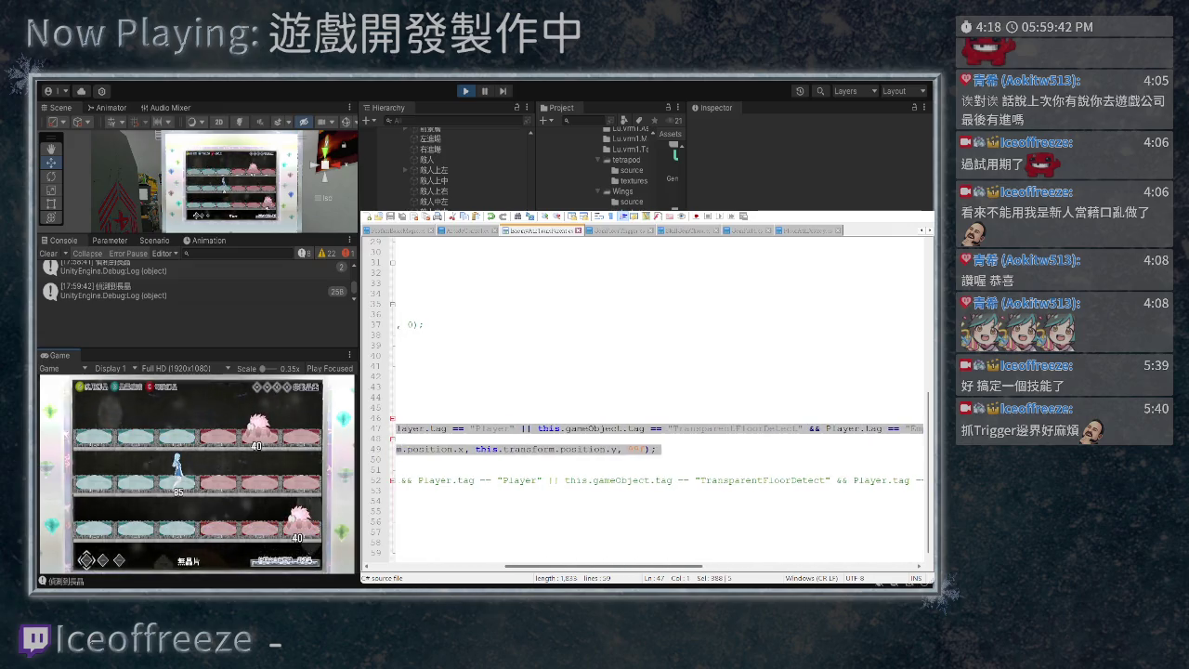
scroll(660, 399, "left", 8)
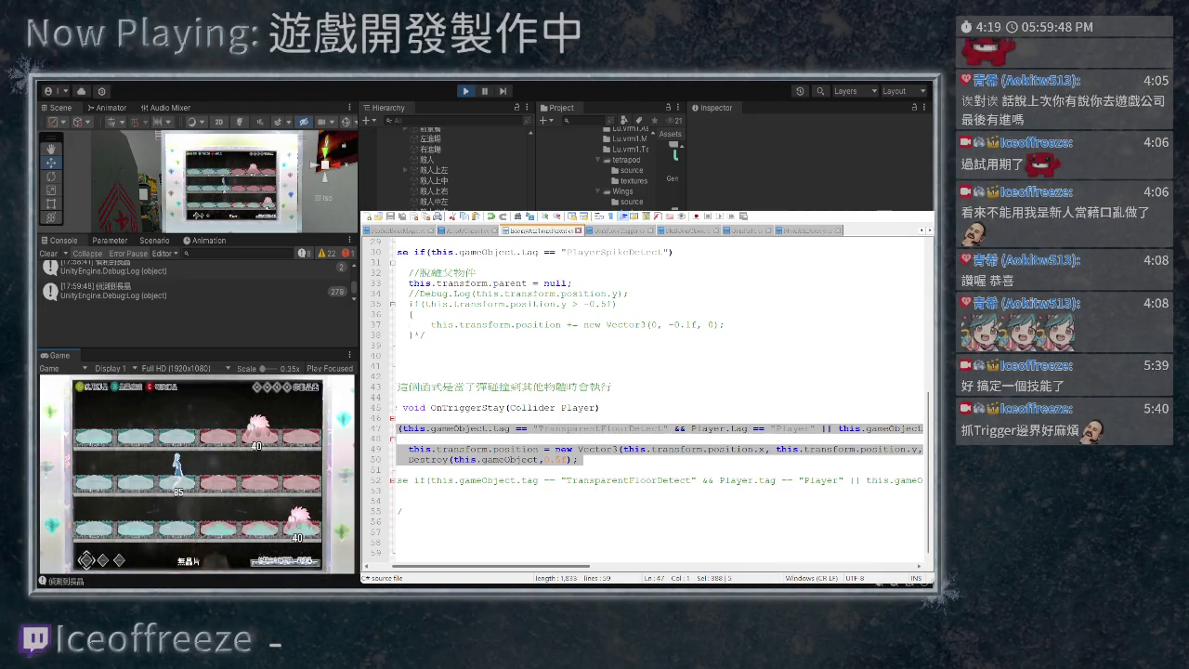
scroll(660, 399, "left", 4)
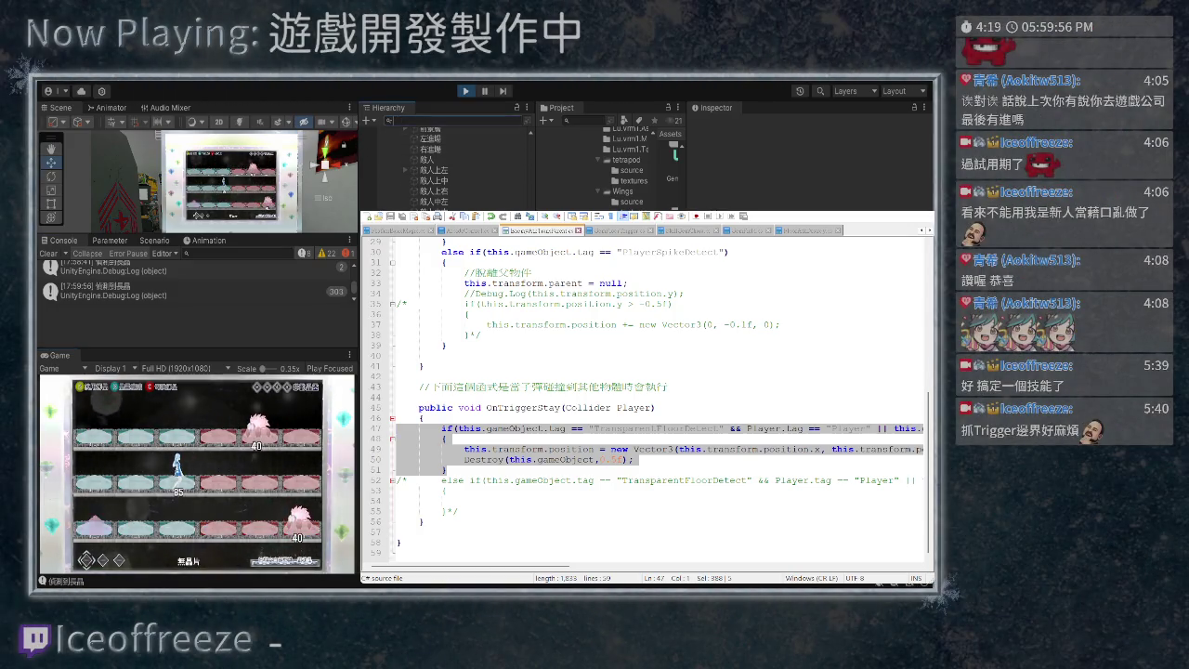
type("g")
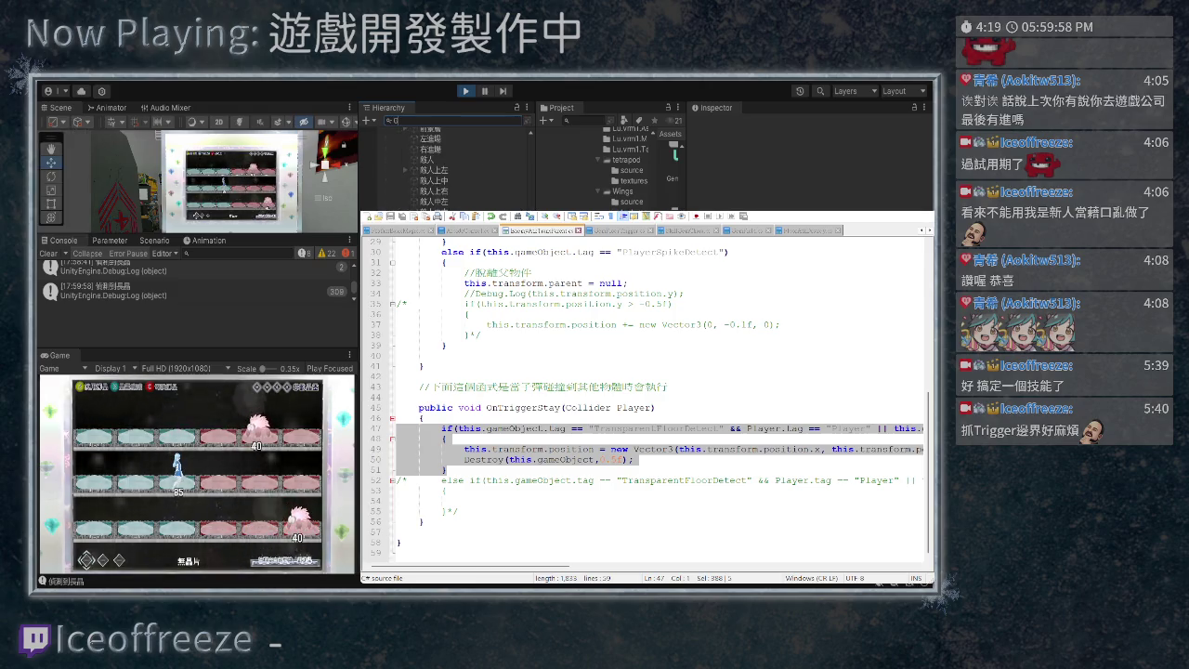
type("emS")
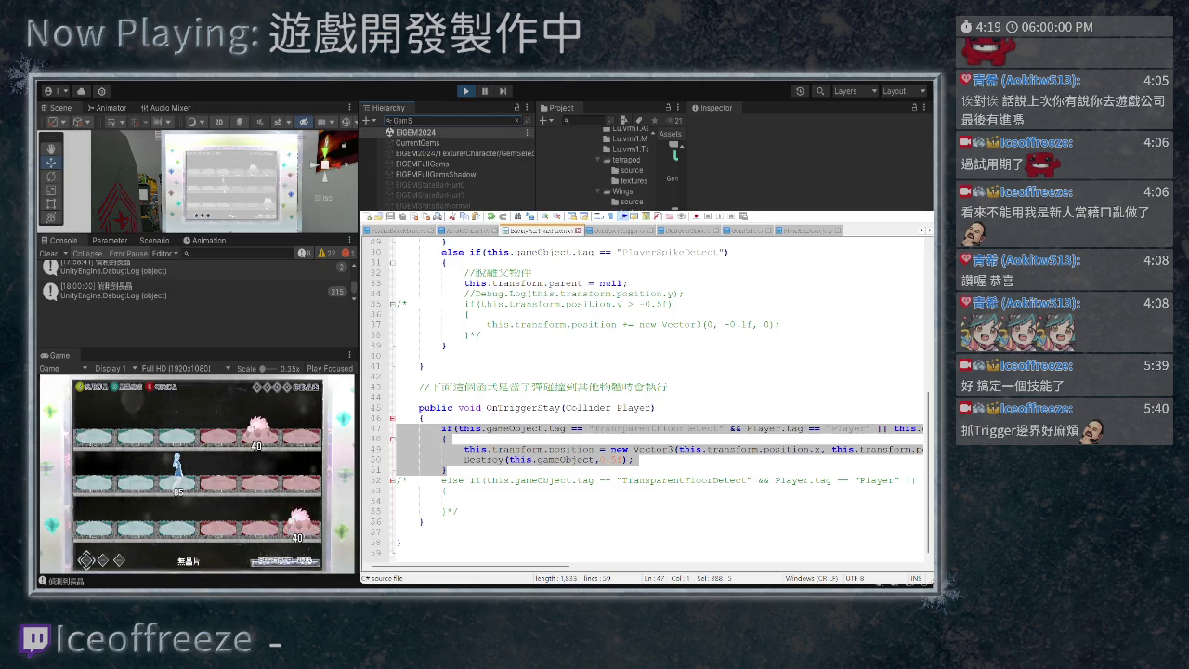
type("piker")
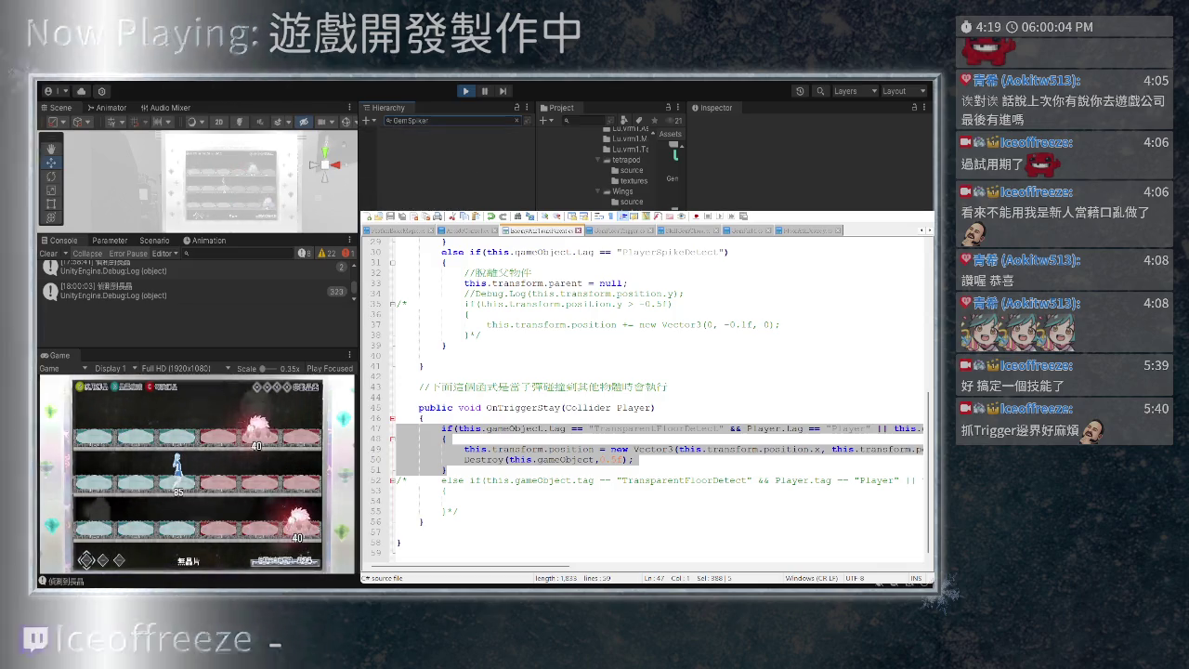
- Fix the Hierarchy search to 'GemSpikeR' and select the GemSpikeR(Clone) object
key("BackSpace")
type("R")
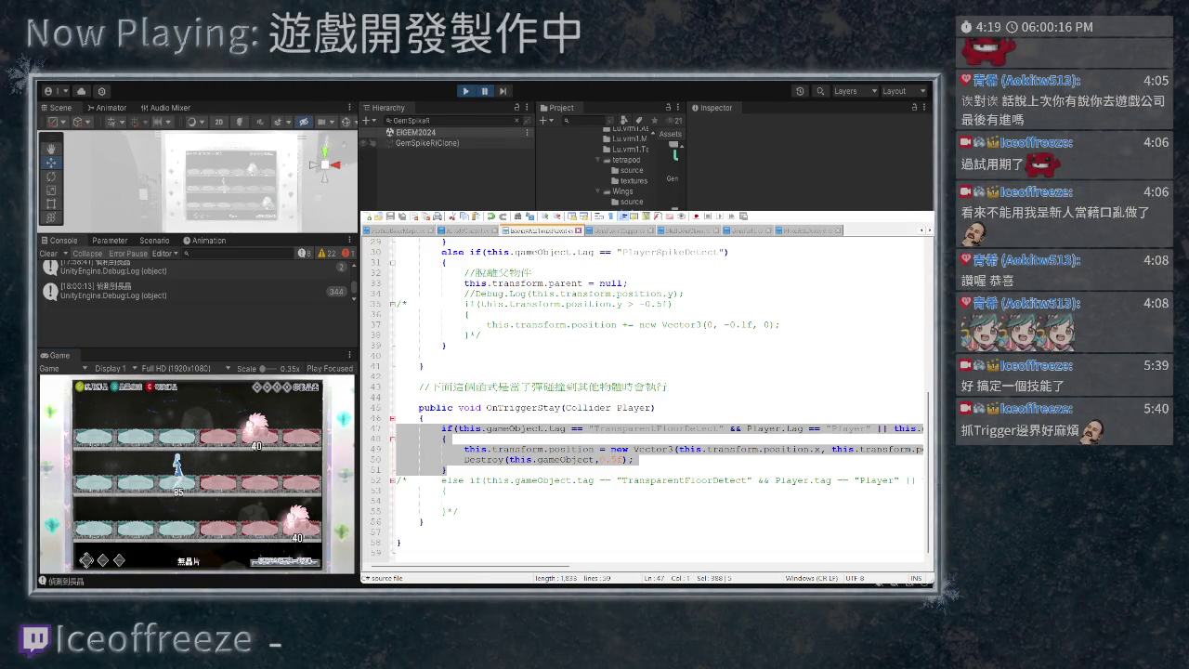
double_click(427, 143)
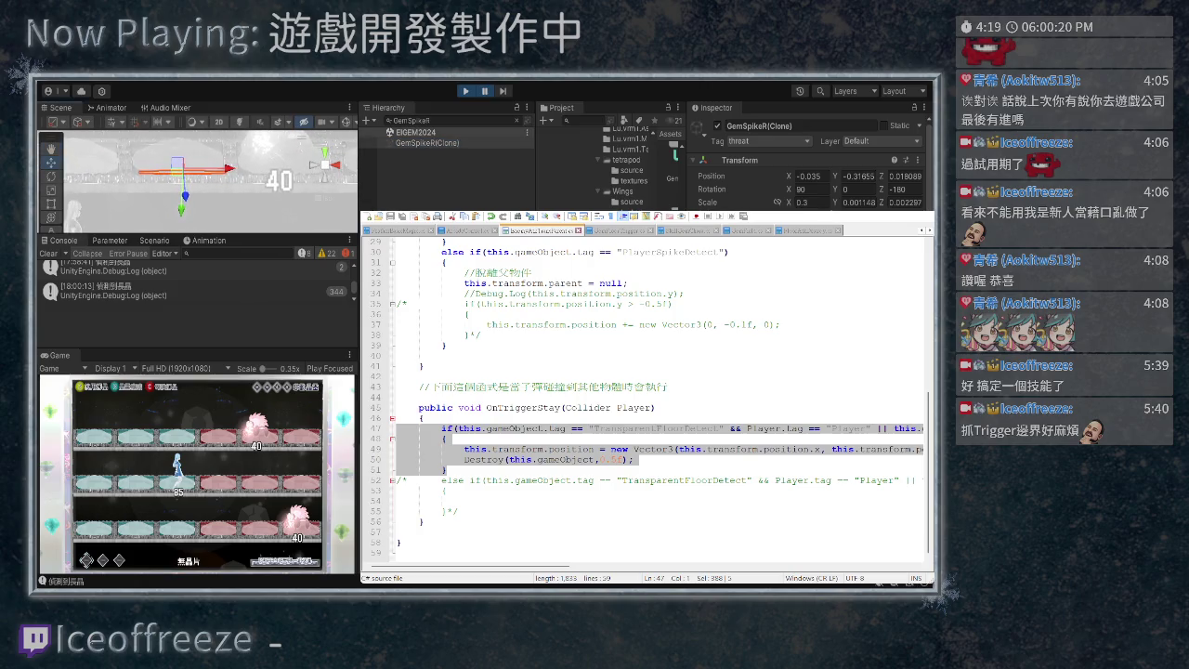
- Select EnemyGemSpike1(Clone), frame it in the Scene view, and review its Inspector
key("Escape")
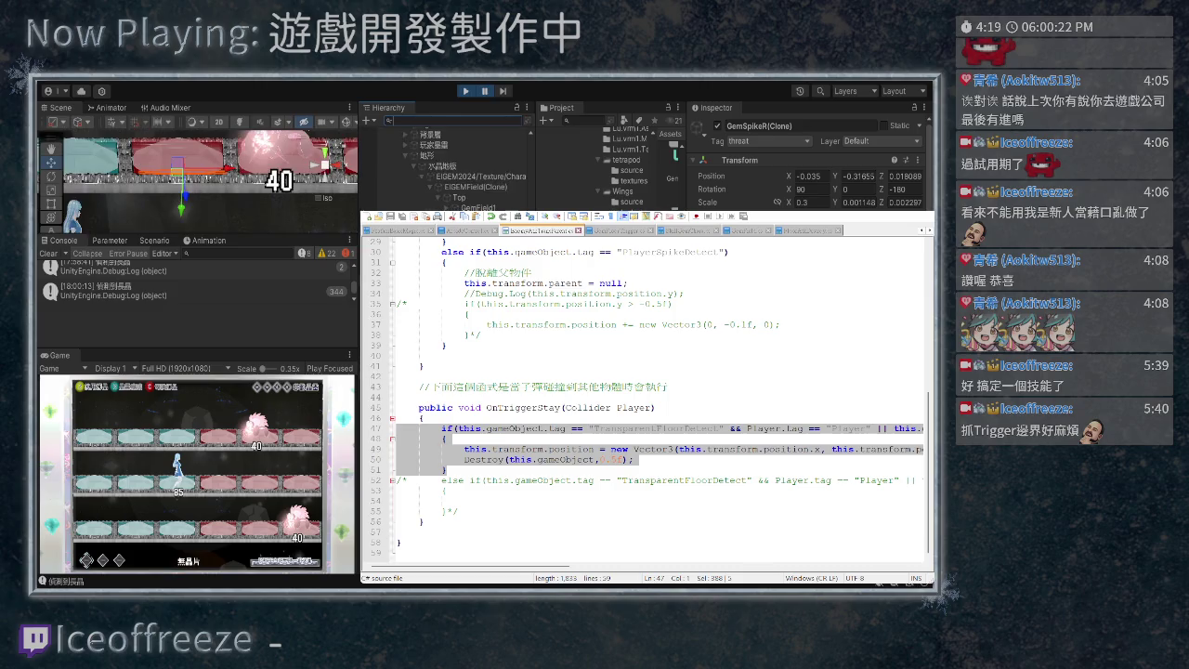
scroll(446, 163, "down", 3)
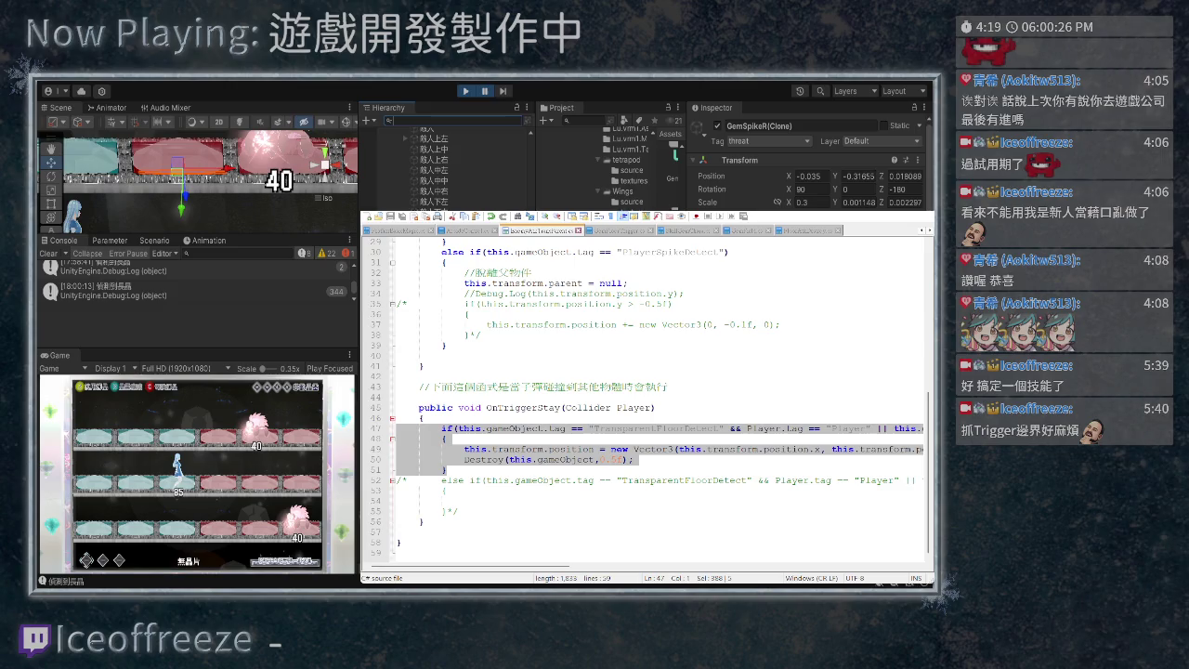
left_click(176, 176)
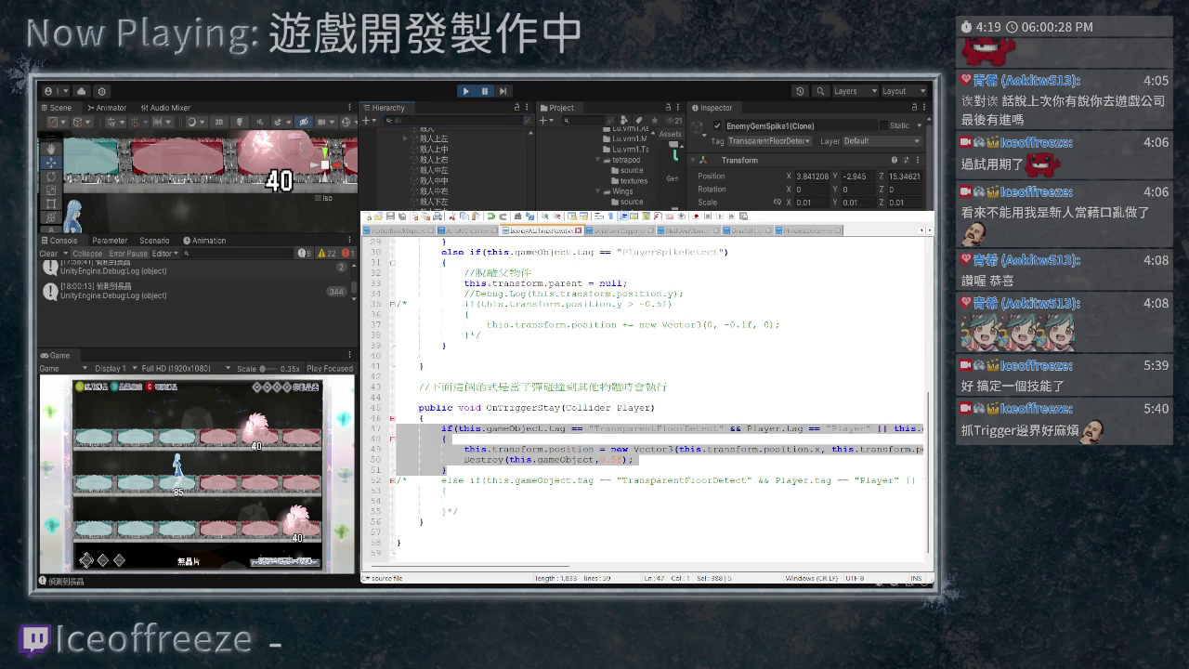
key("f")
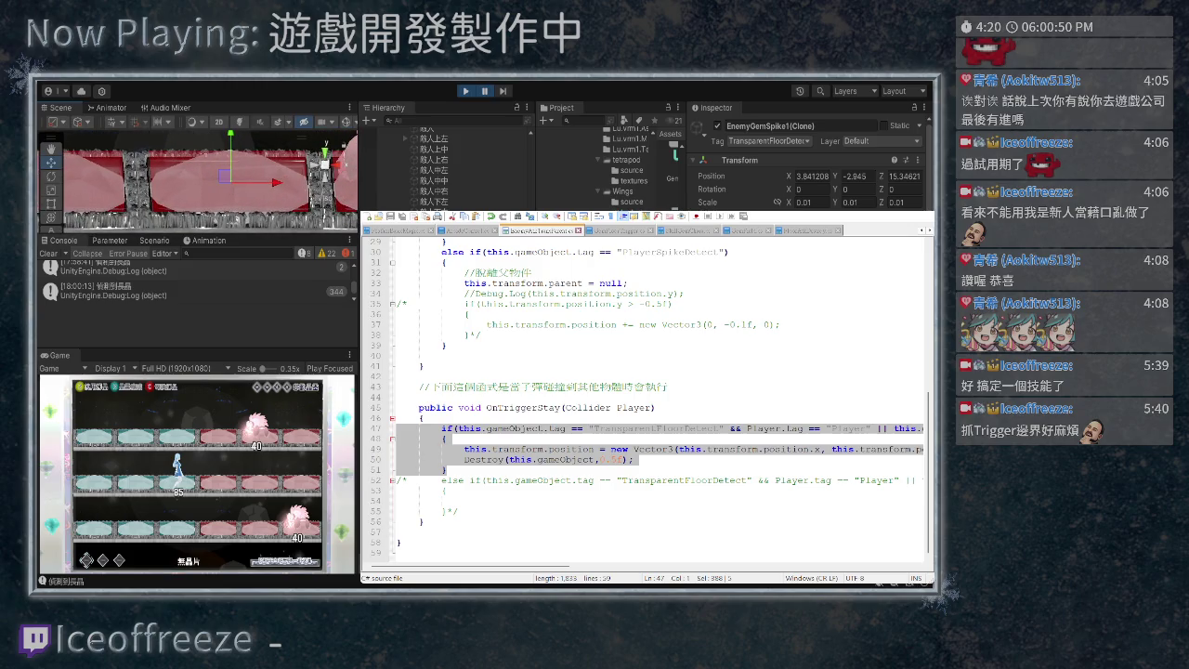
scroll(809, 163, "down", 5)
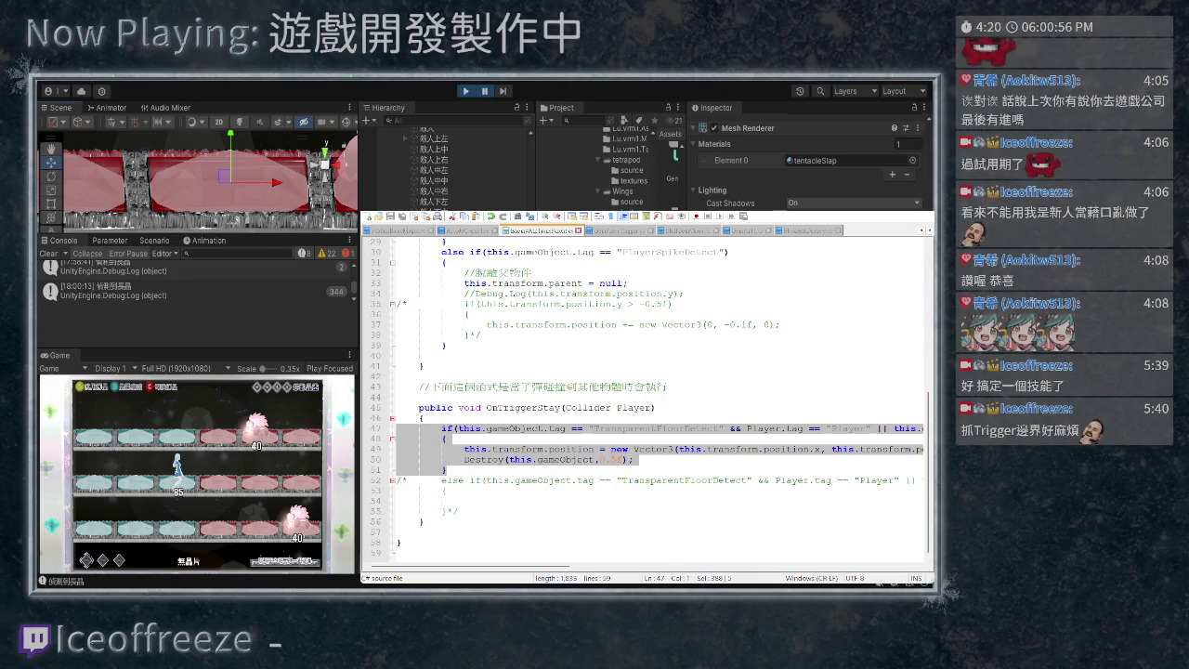
- Open GemFloorTrigger.cs from the console log and comment out the Debug.Log on line 72
double_click(135, 291)
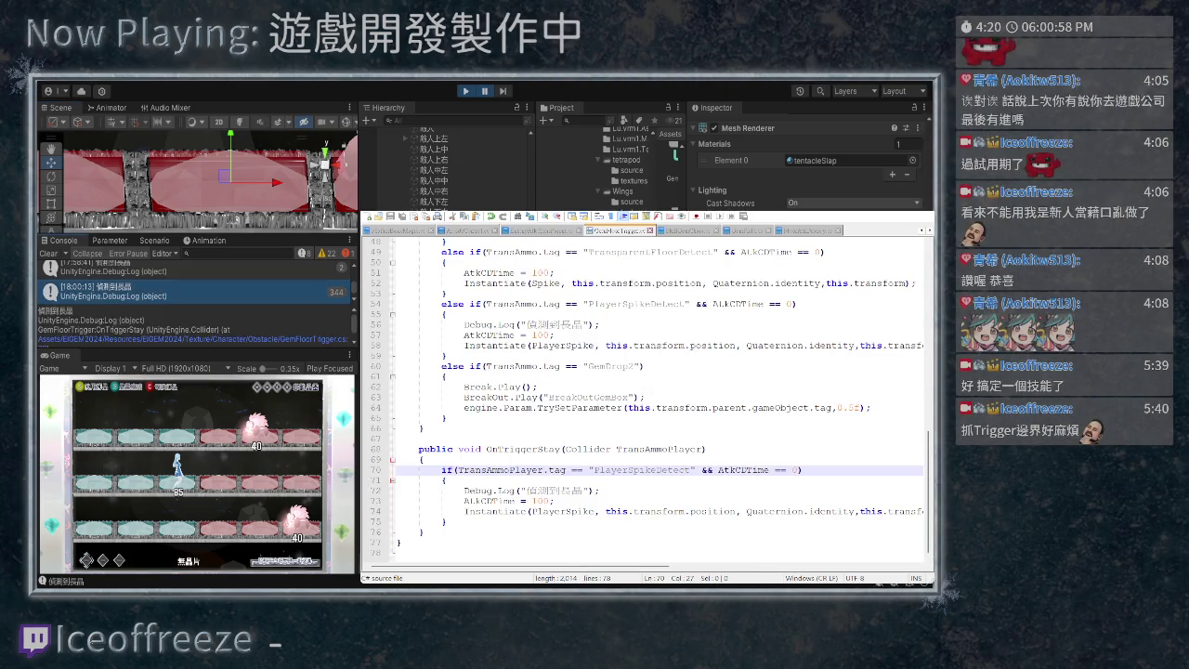
left_click(465, 491)
type("//")
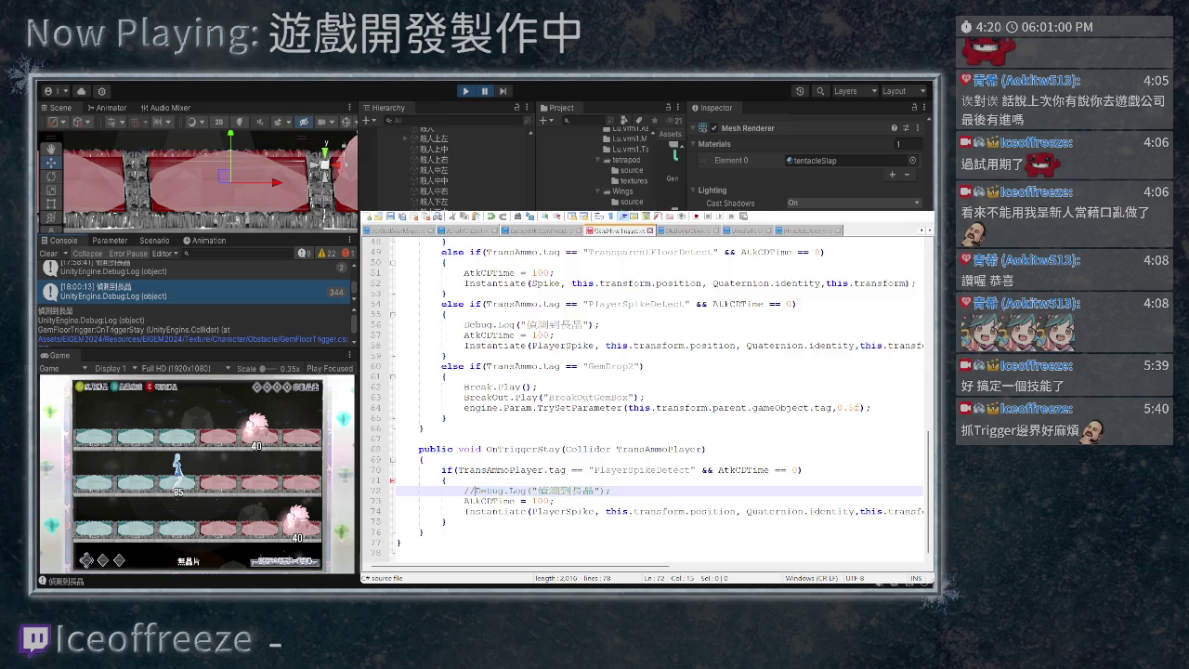
left_click_drag(612, 490, 481, 491)
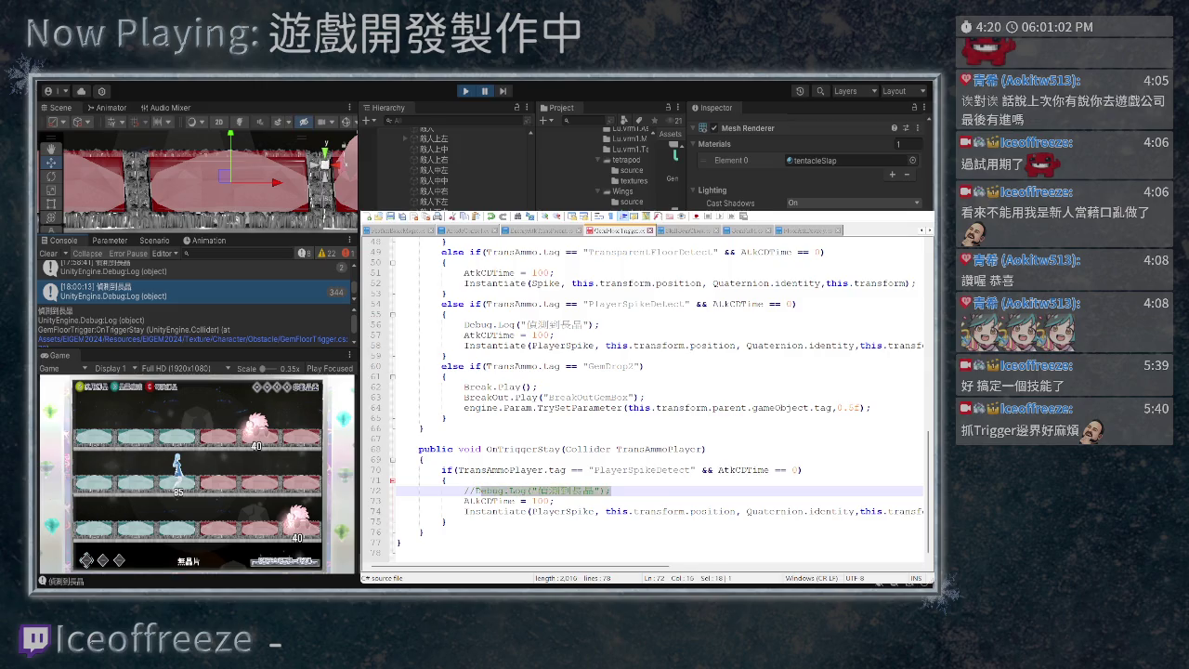
- Delete the PlayerSpikeDetect else-if block from OnTriggerEnter and stop Play mode
scroll(647, 400, "up", 2)
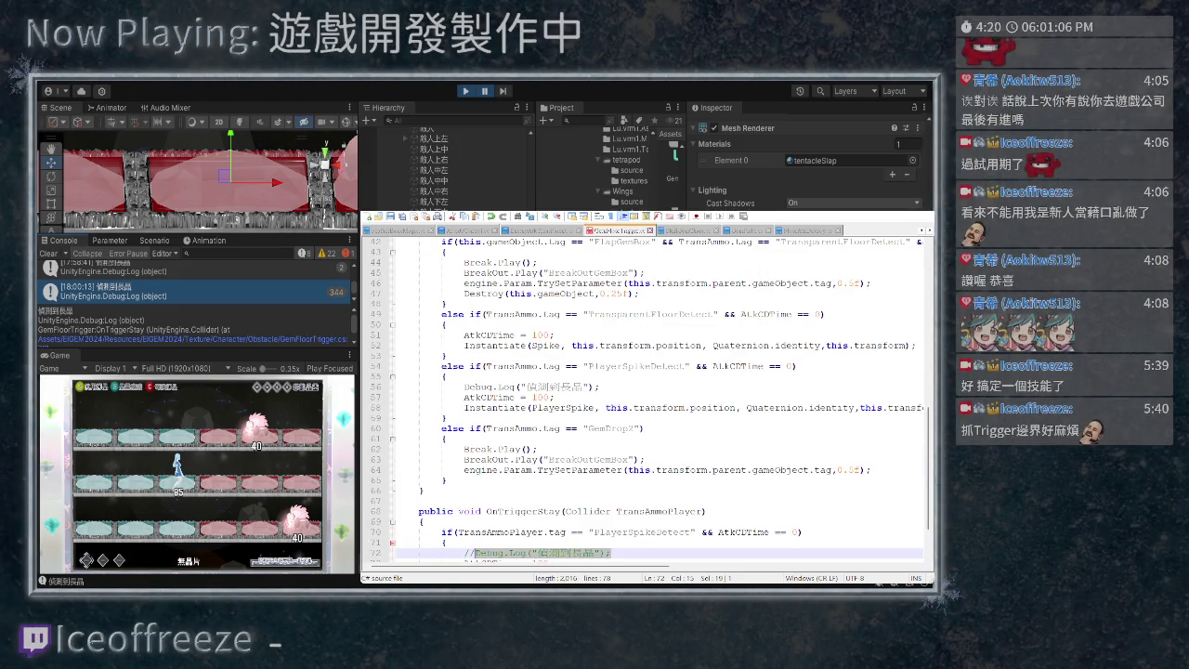
left_click_drag(600, 387, 400, 386)
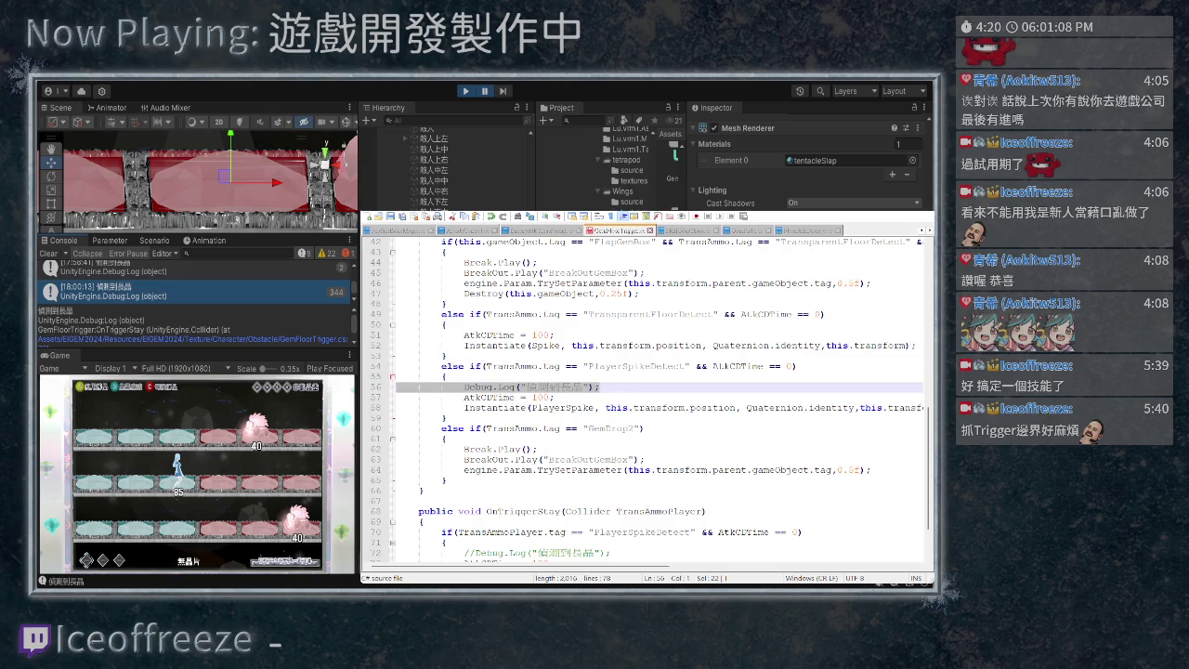
scroll(647, 401, "down", 2)
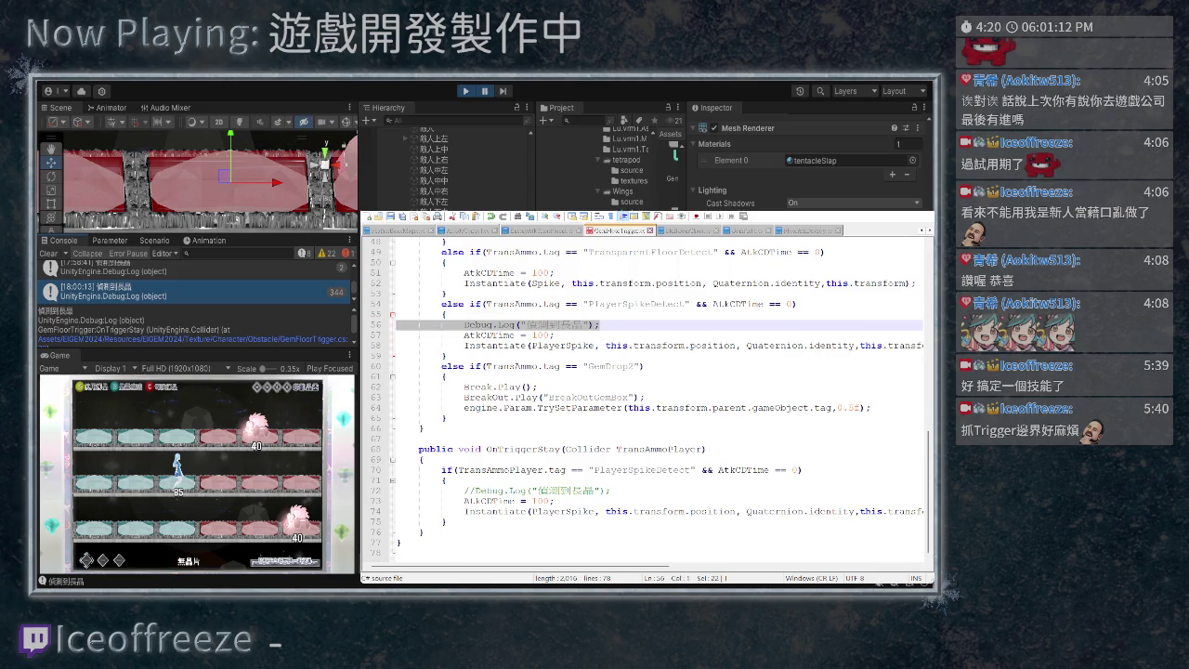
scroll(647, 401, "up", 2)
left_click_drag(397, 372, 604, 420)
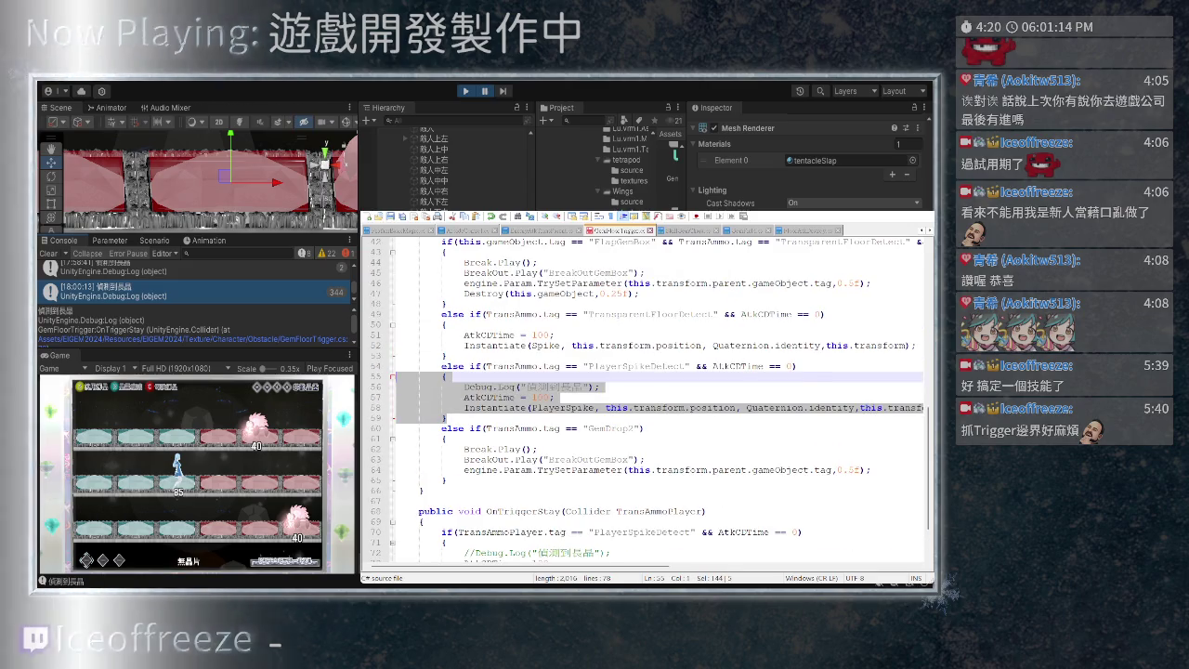
key("Delete")
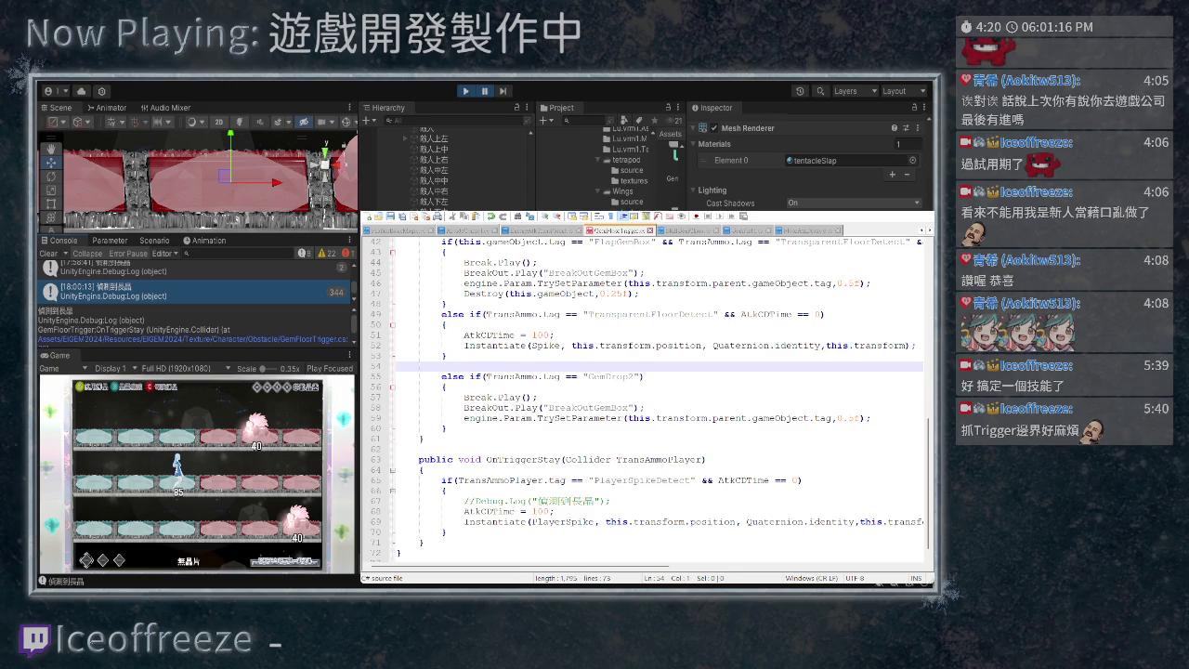
key("BackSpace")
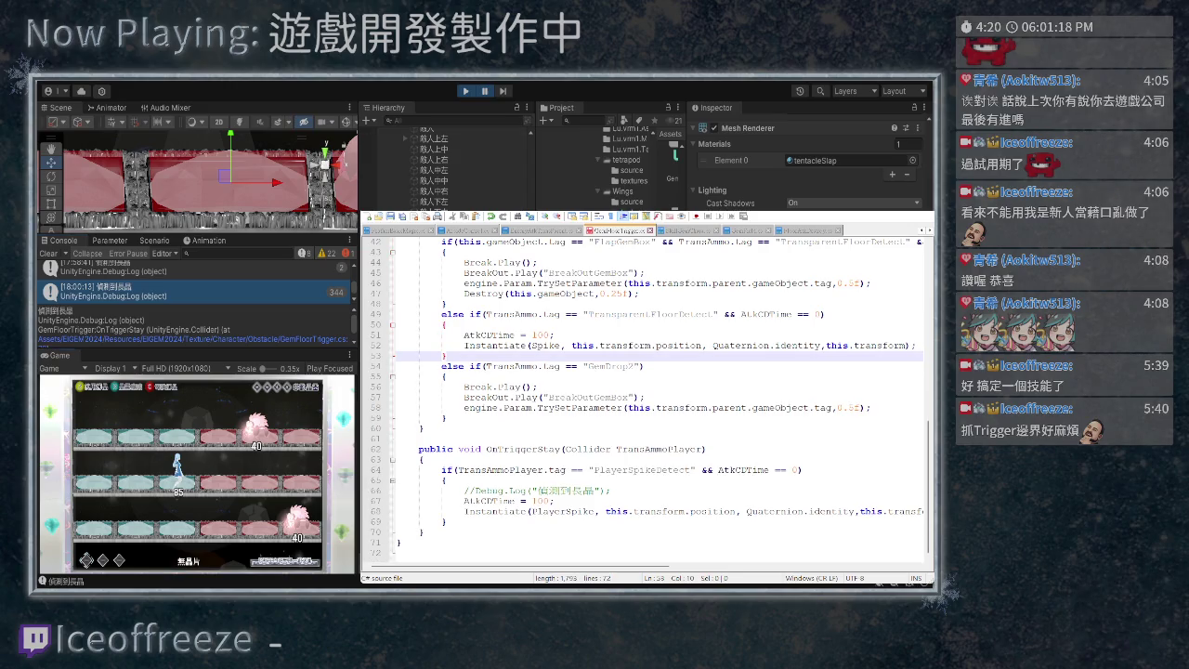
key("ctrl+p")
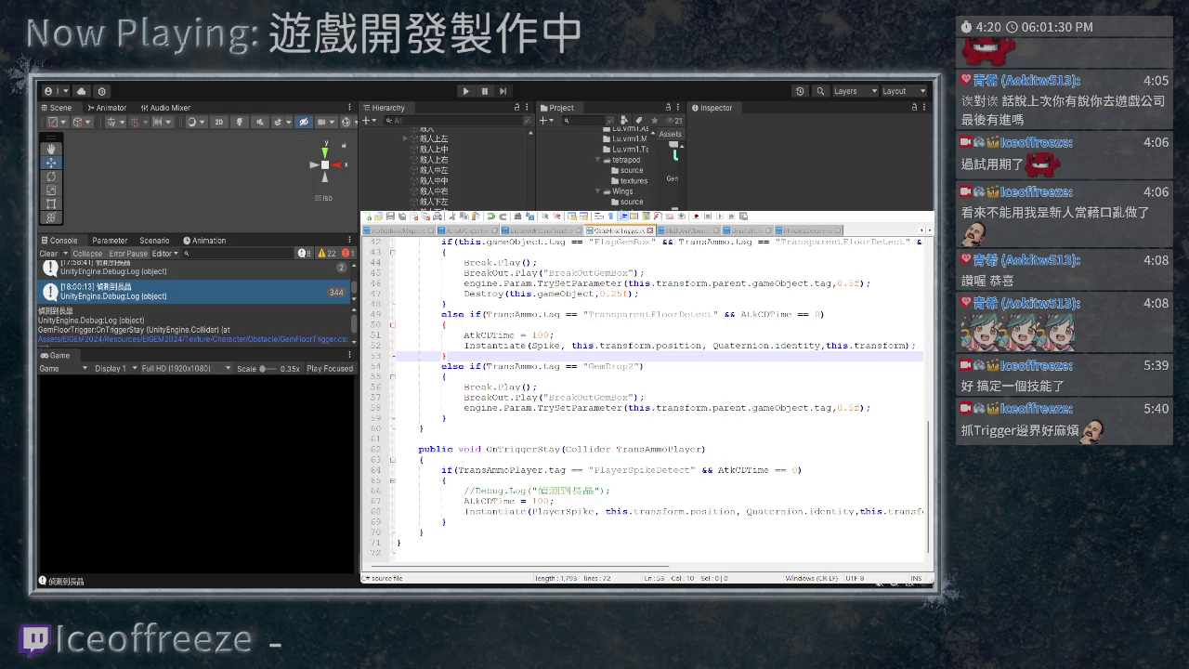
- Delete the 'AtkCDTime = 100;' line under Debug.Log in OnTriggerStay, then return to Unity
scroll(647, 393, "up", 3)
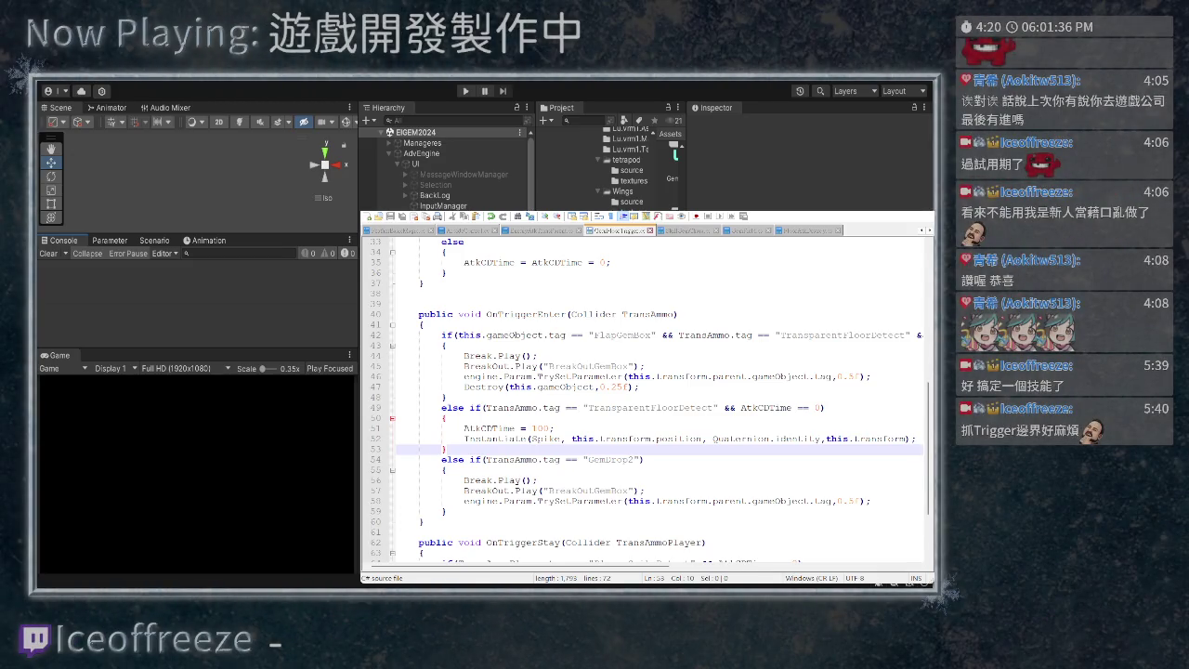
scroll(647, 393, "down", 3)
scroll(647, 393, "up", 1)
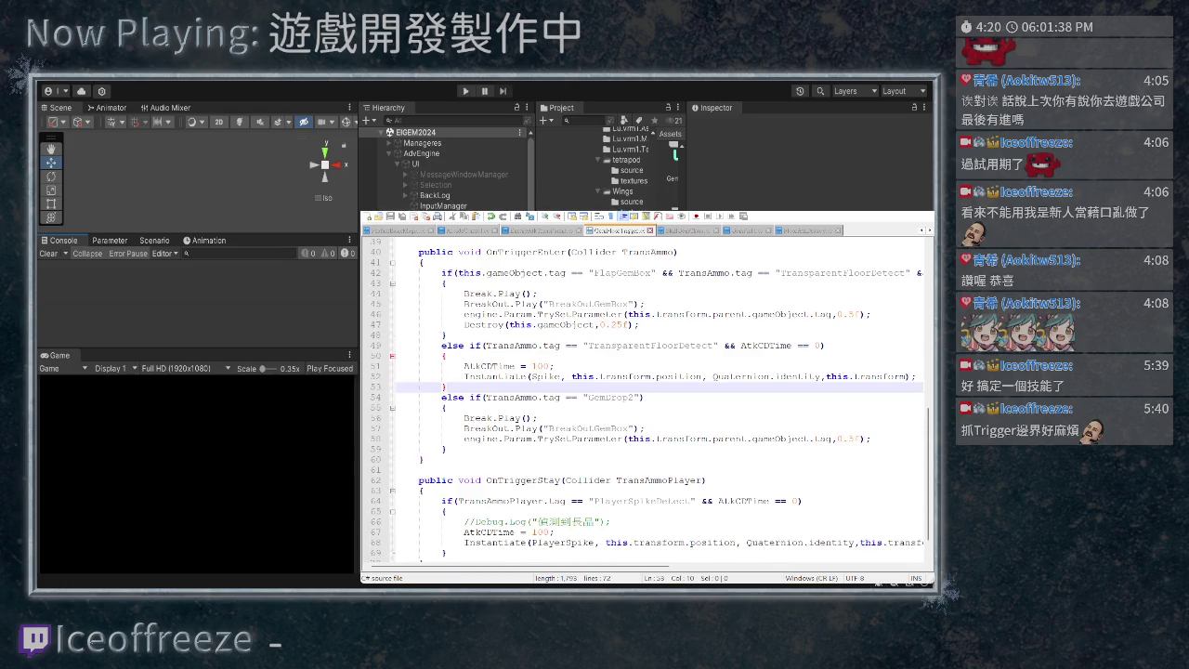
scroll(647, 393, "down", 1)
left_click_drag(553, 501, 610, 491)
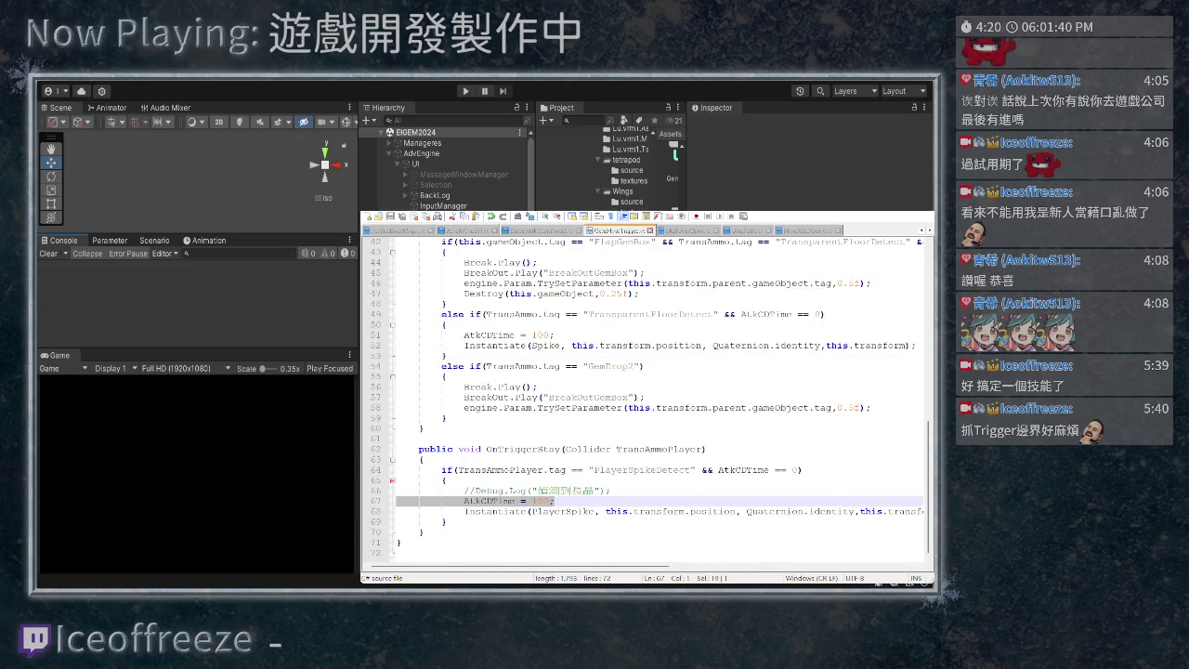
key("Delete")
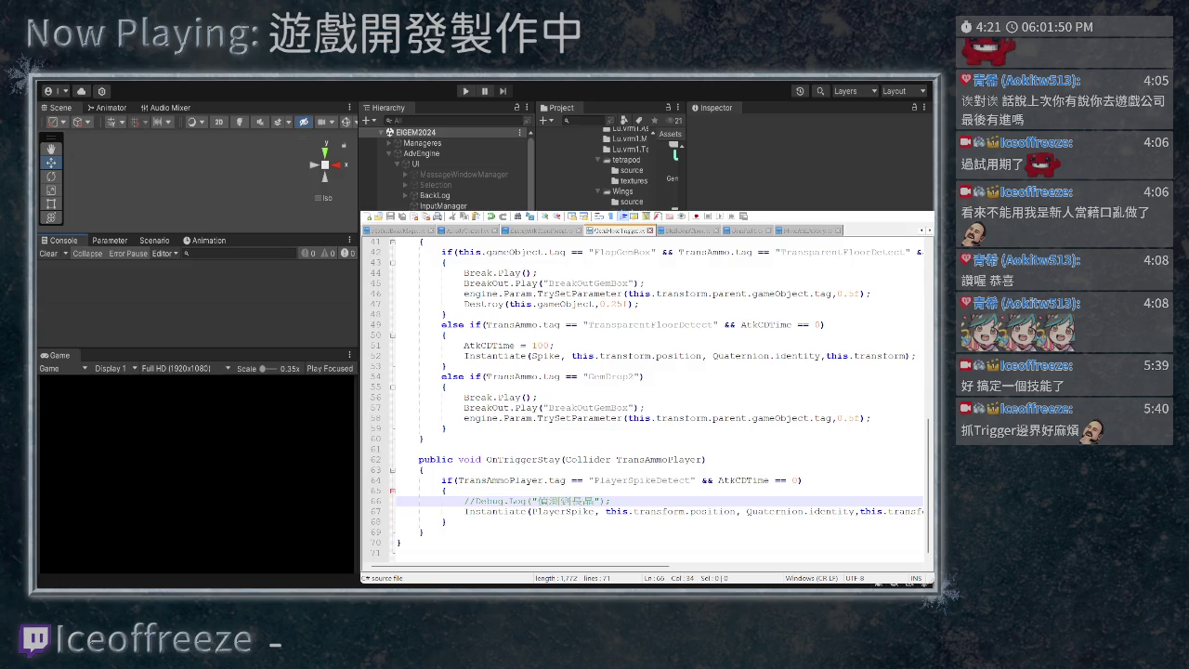
key("alt+Tab")
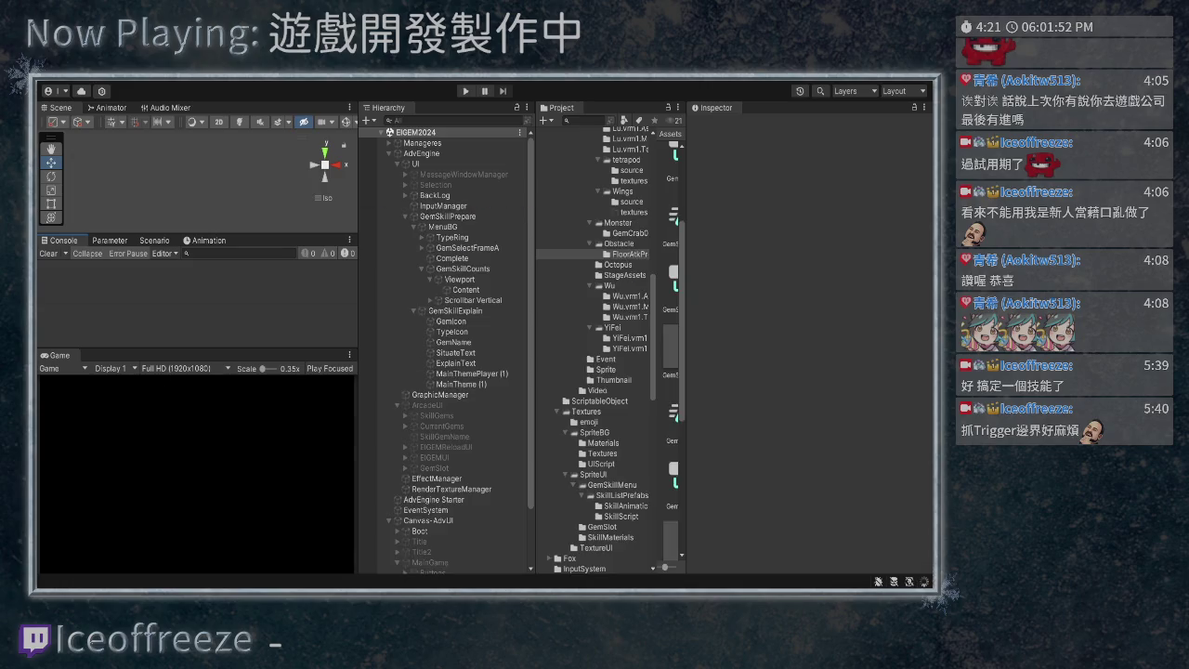
- Start the game and leave chip selection to test the spike skill in the level
key("alt+Tab")
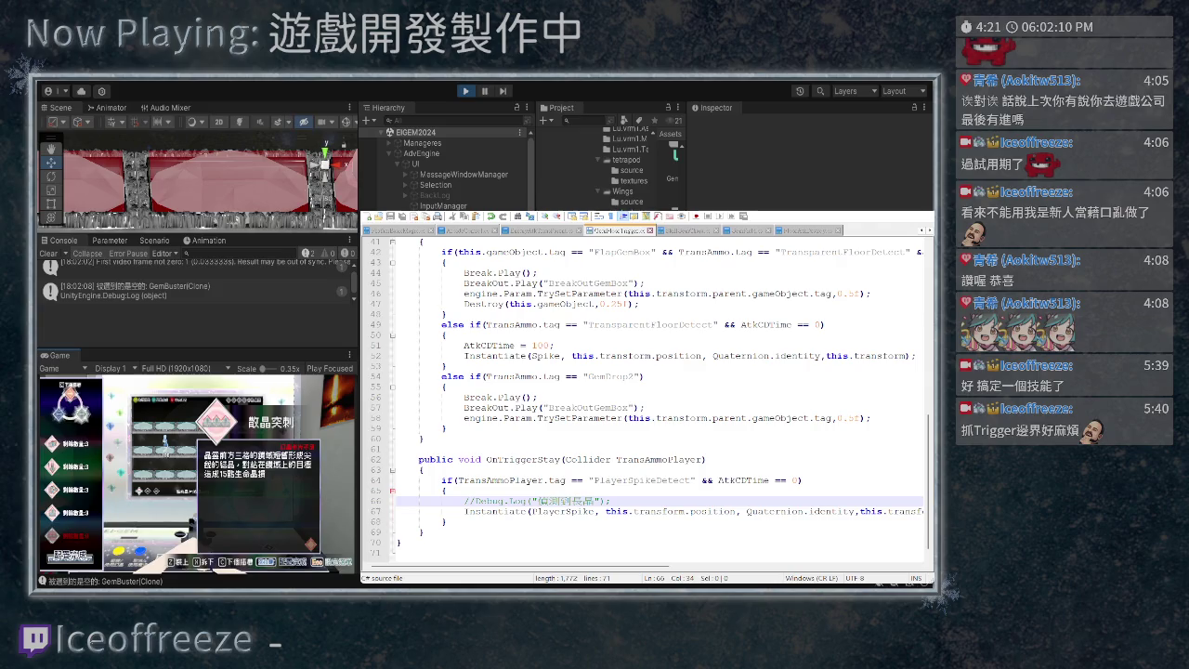
key("Escape")
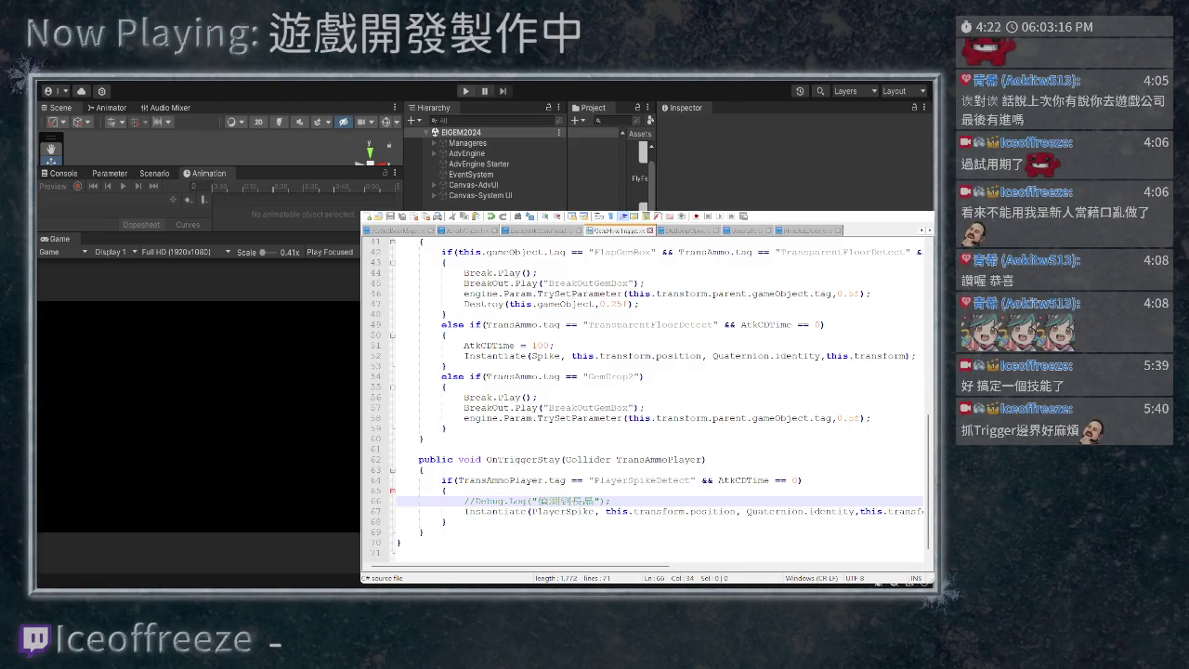
- Restart Play mode and copy 'AtkCDTime = 100;' from line 51 onto a new line under Debug.Log
key("ctrl+p")
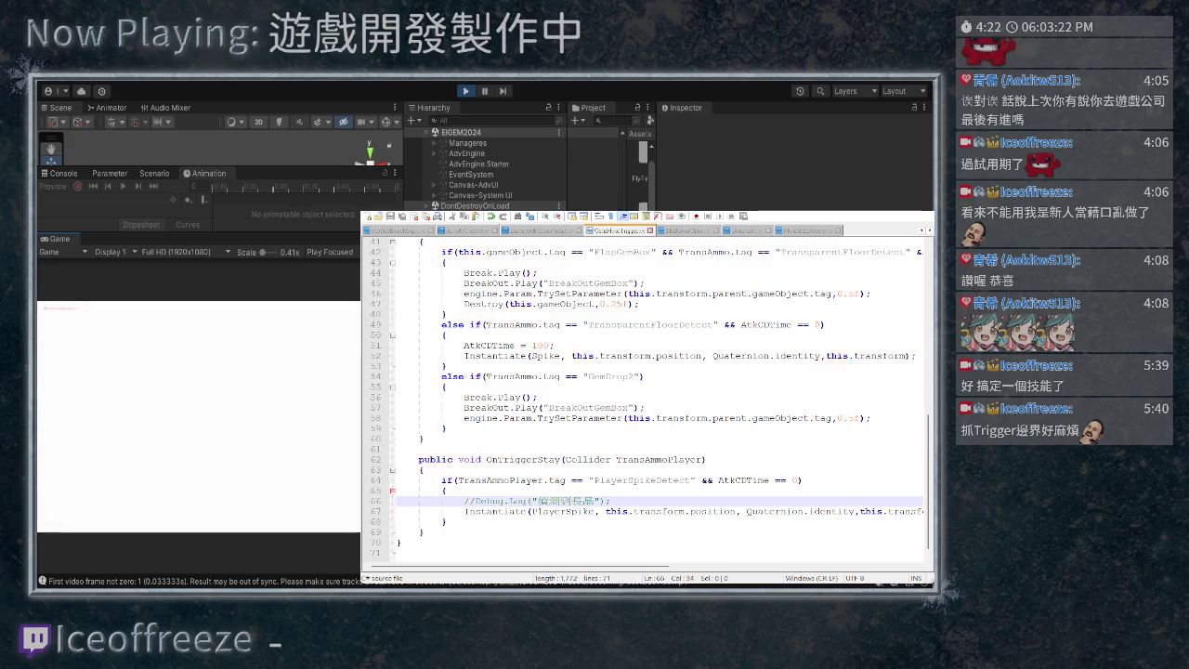
mouse_move(555, 345)
left_mouse_down()
mouse_move(447, 334)
mouse_move(478, 345)
mouse_move(464, 345)
left_mouse_up()
left_click(490, 345)
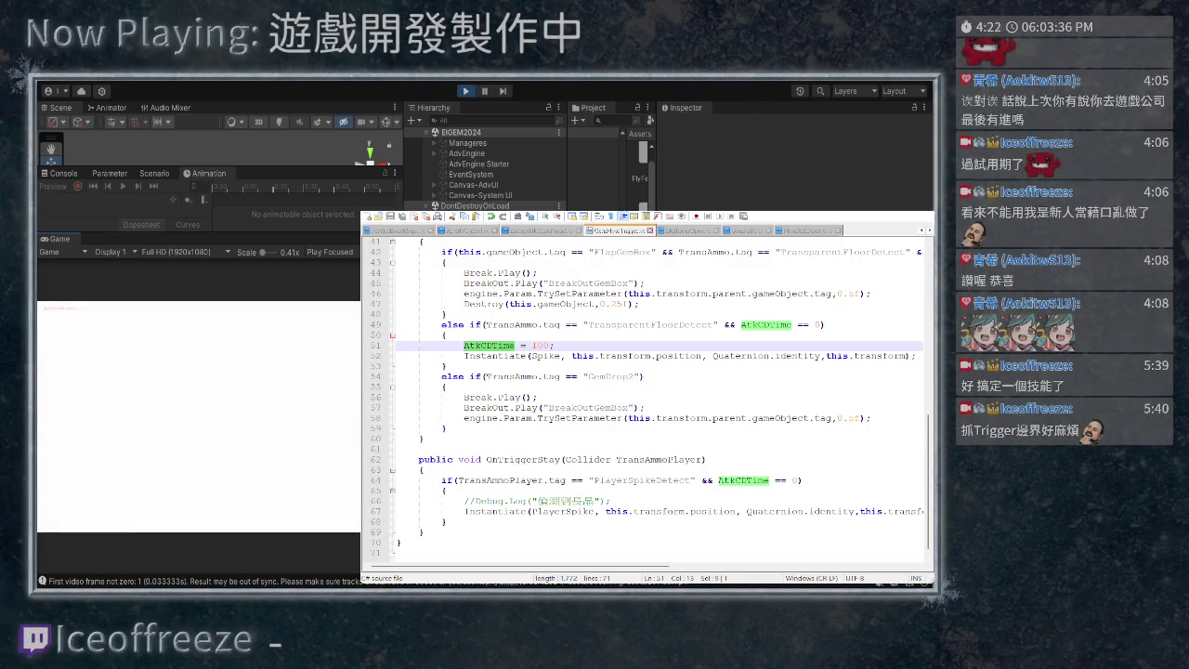
key("shift+End")
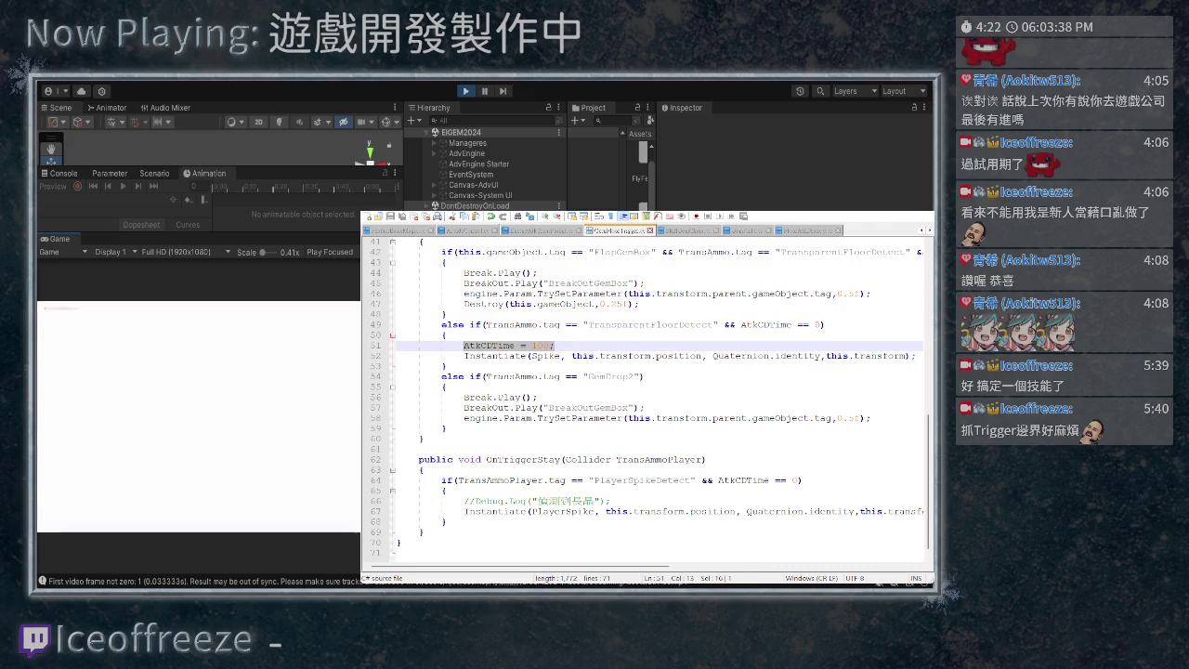
key("ctrl+c")
left_click(611, 501)
key("Return")
key("ctrl+v")
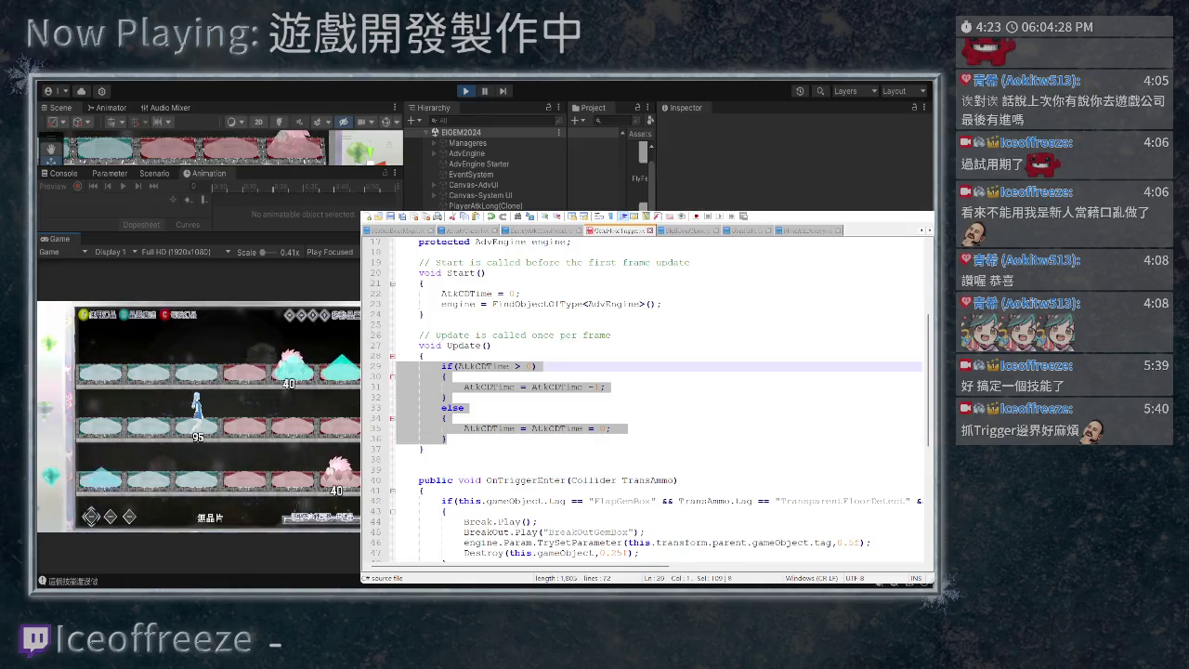
- Duplicate the AtkCDTime countdown if/else block in Update and fix its indentation
key("ctrl+c")
key("Right")
key("Return")
key("Return")
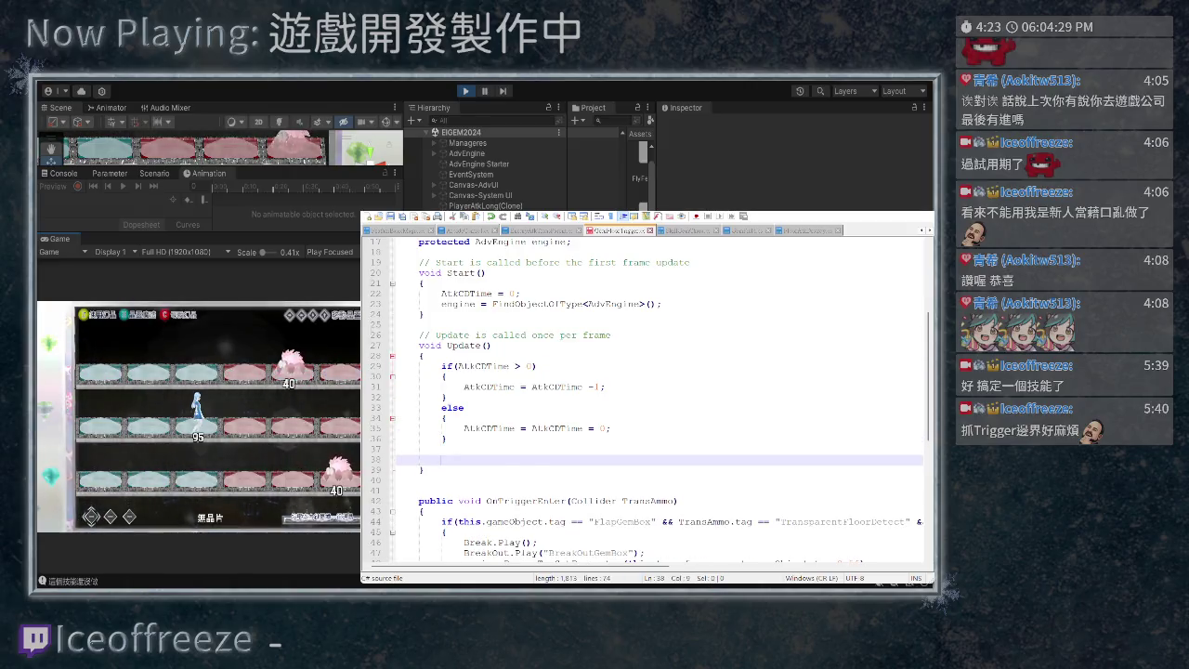
key("ctrl+v")
left_click(487, 459)
left_click_drag(442, 459, 487, 459)
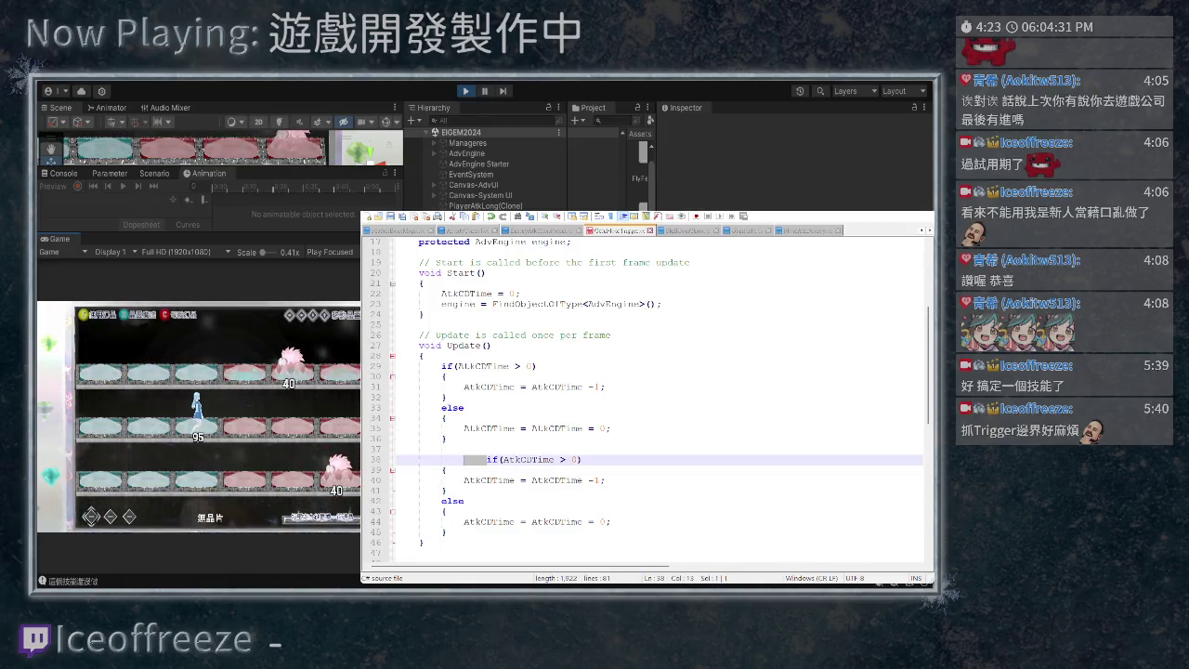
key("BackSpace")
scroll(650, 390, "down", 3)
scroll(651, 399, "down", 6)
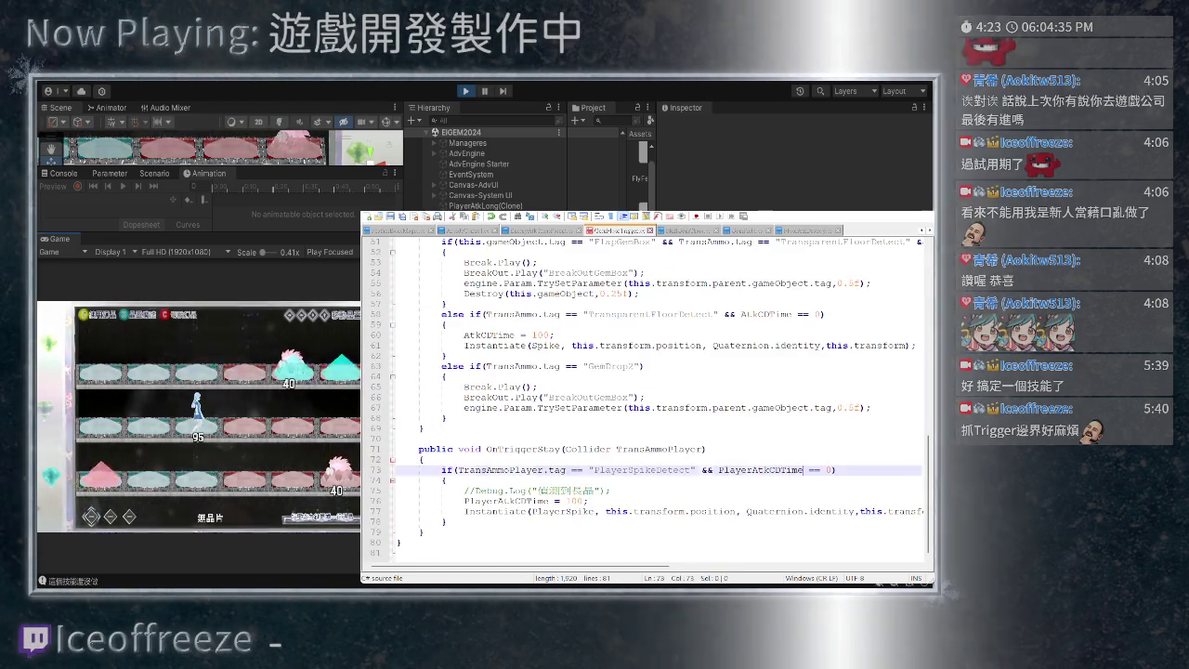
- Rename every AtkCDTime in the duplicated countdown block to PlayerAtkCDTime
double_click(754, 470)
scroll(651, 390, "up", 4)
scroll(651, 399, "up", 4)
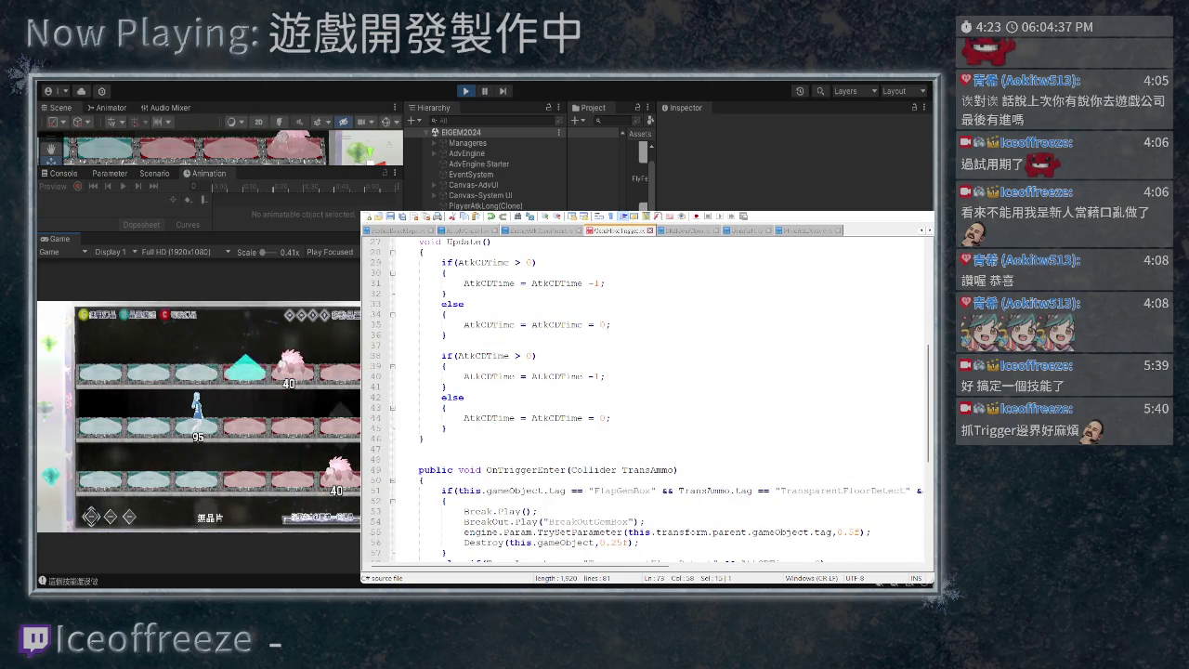
left_click_drag(515, 377, 449, 366)
key("ctrl+v")
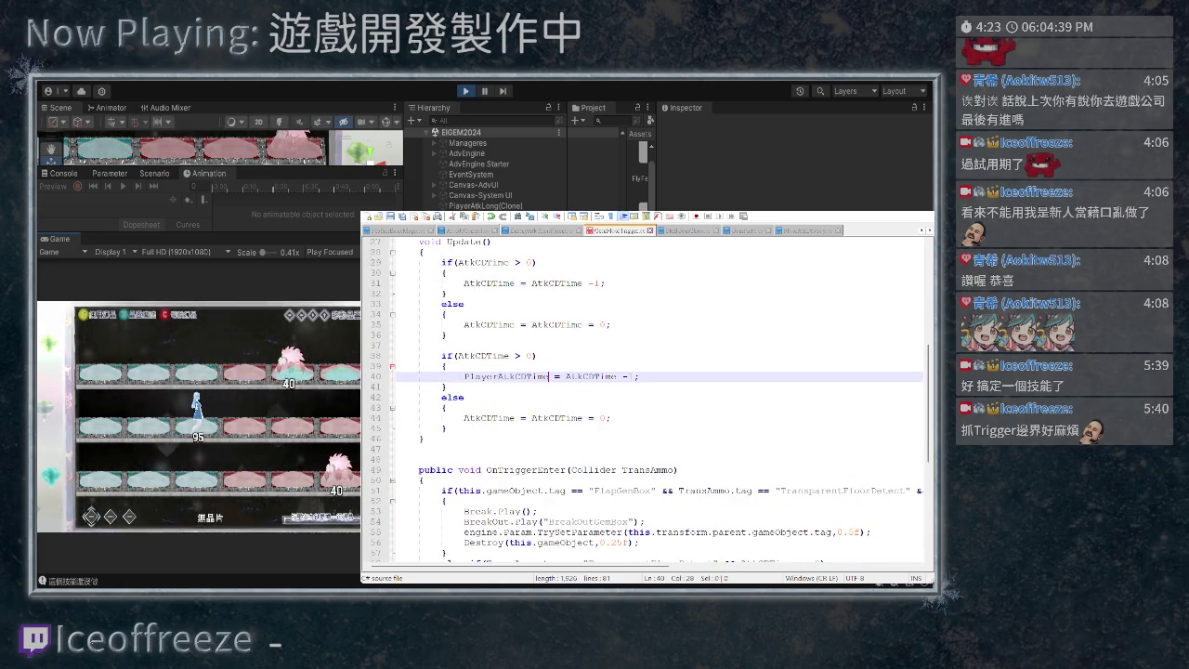
double_click(478, 356)
key("ctrl+v")
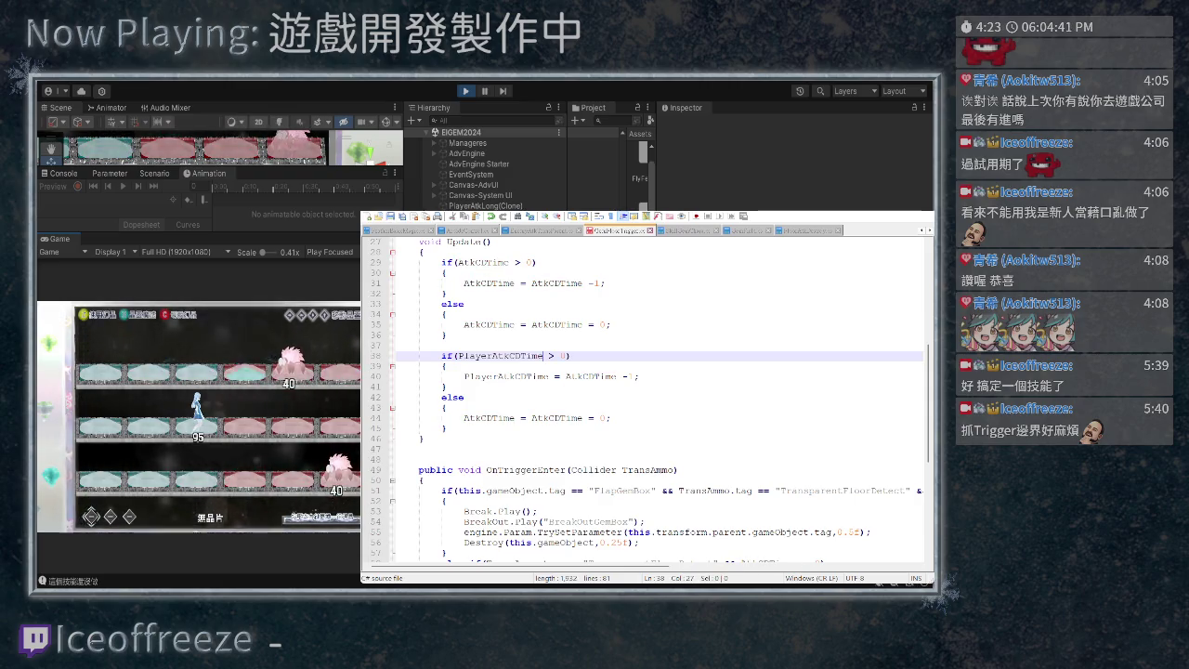
left_click(510, 418)
double_click(510, 418)
key("ctrl+v")
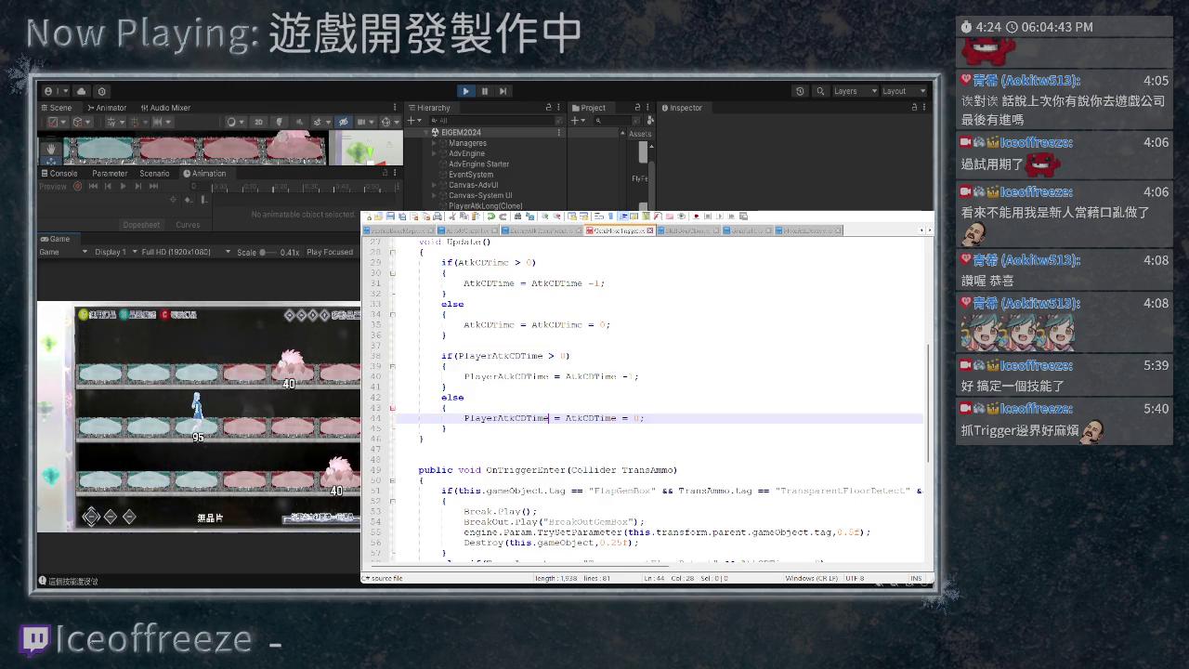
double_click(591, 377)
key("ctrl+v")
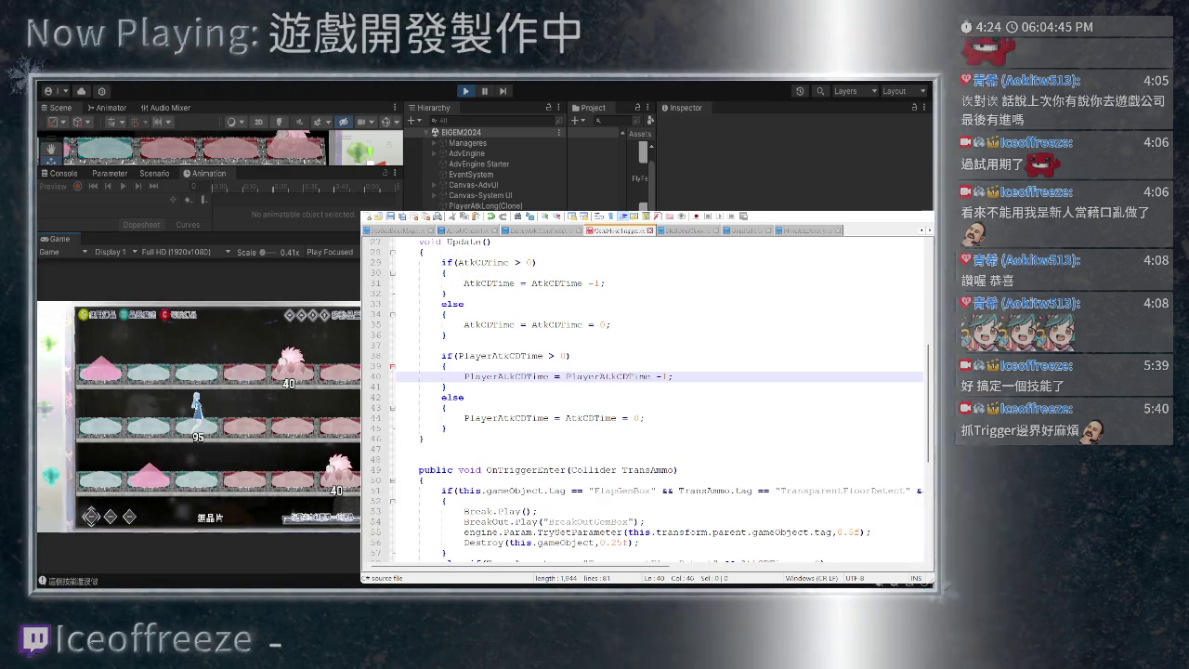
left_click_drag(616, 418, 577, 418)
key("ctrl+v")
- Declare 'public int PlayerAtkCDTime;' on a new line after the AtkCDTime declaration
scroll(658, 400, "up", 4)
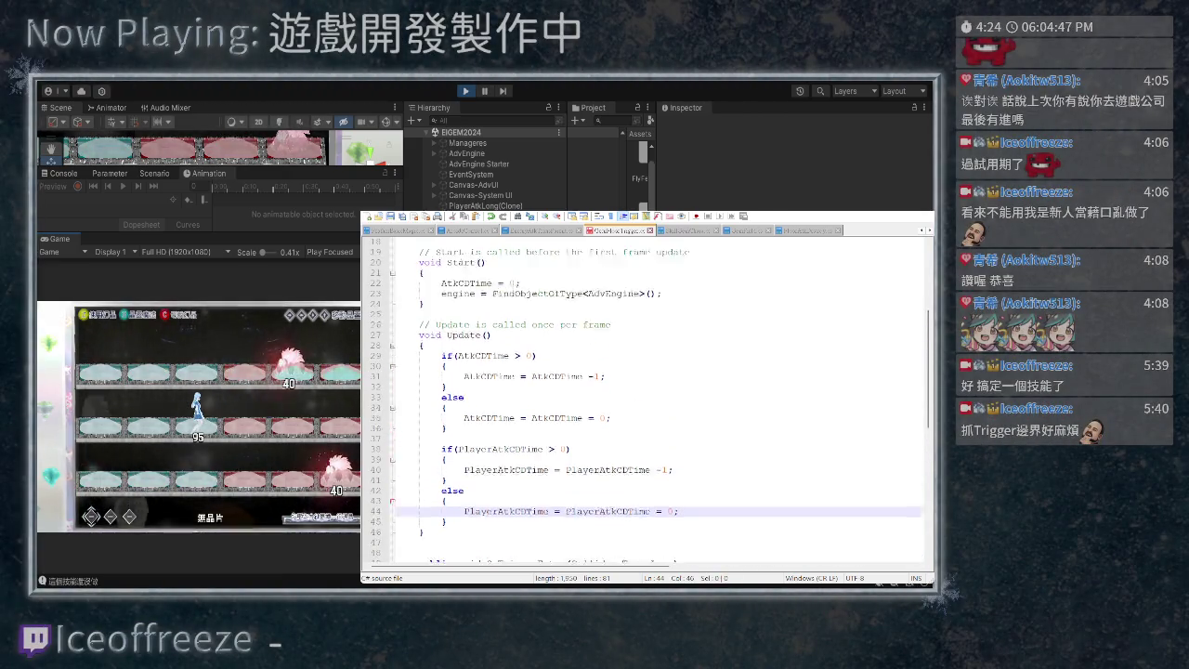
scroll(650, 400, "up", 2)
left_click(539, 294)
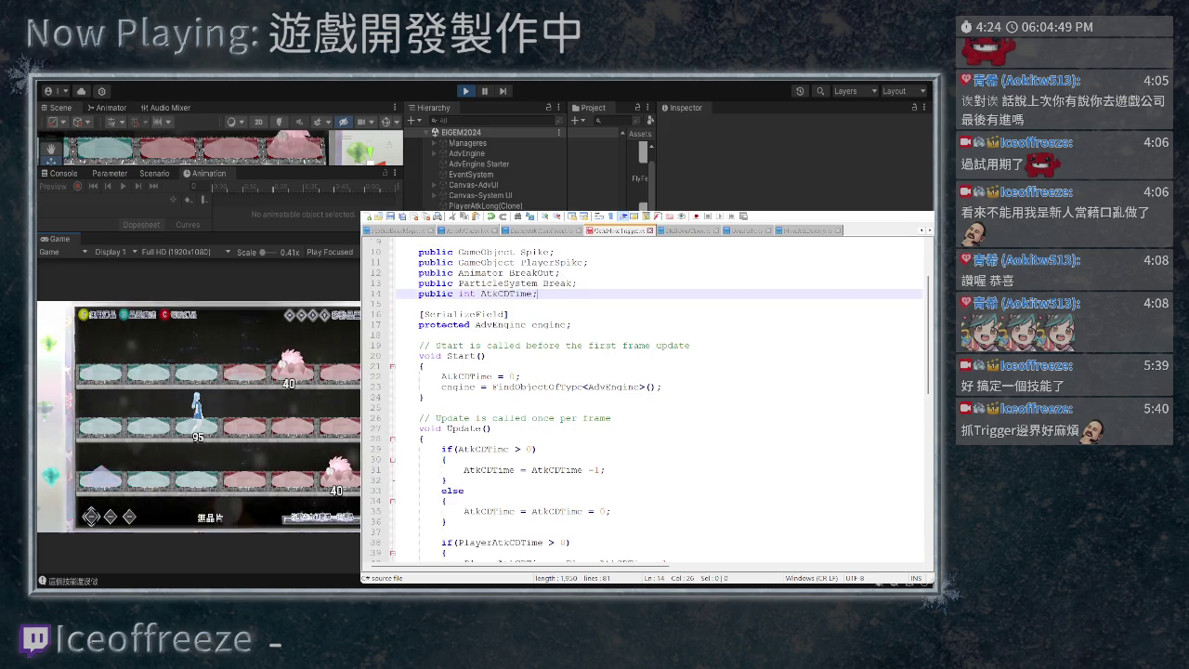
key("Return")
key("ctrl+v")
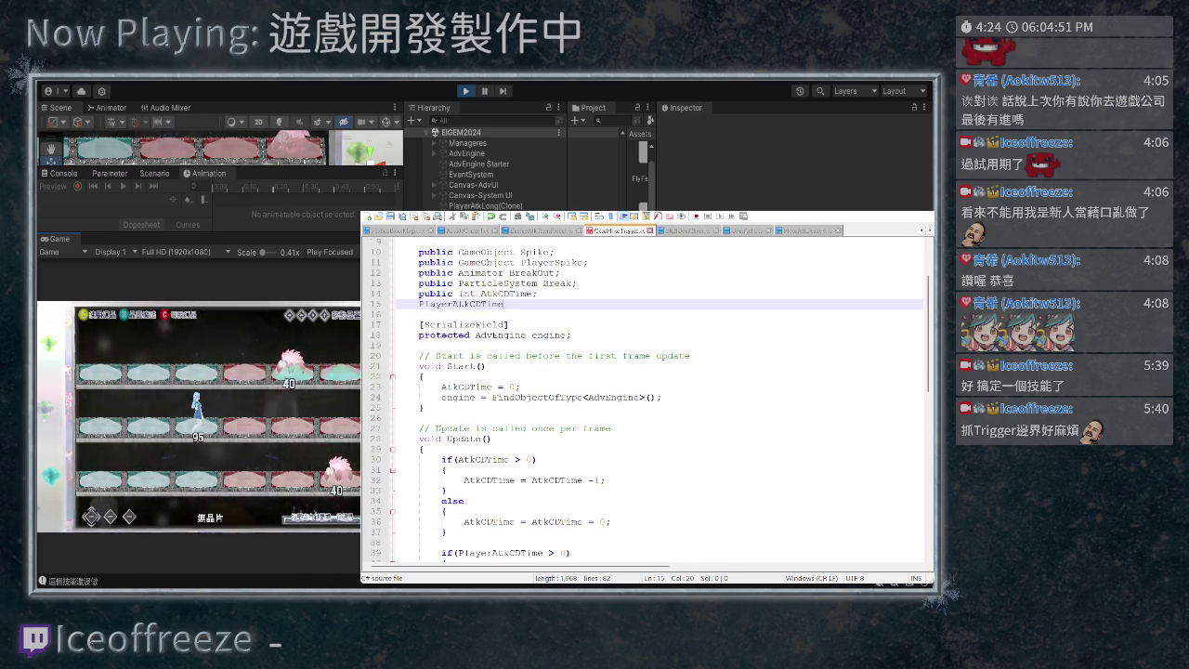
key("Home")
type("public int")
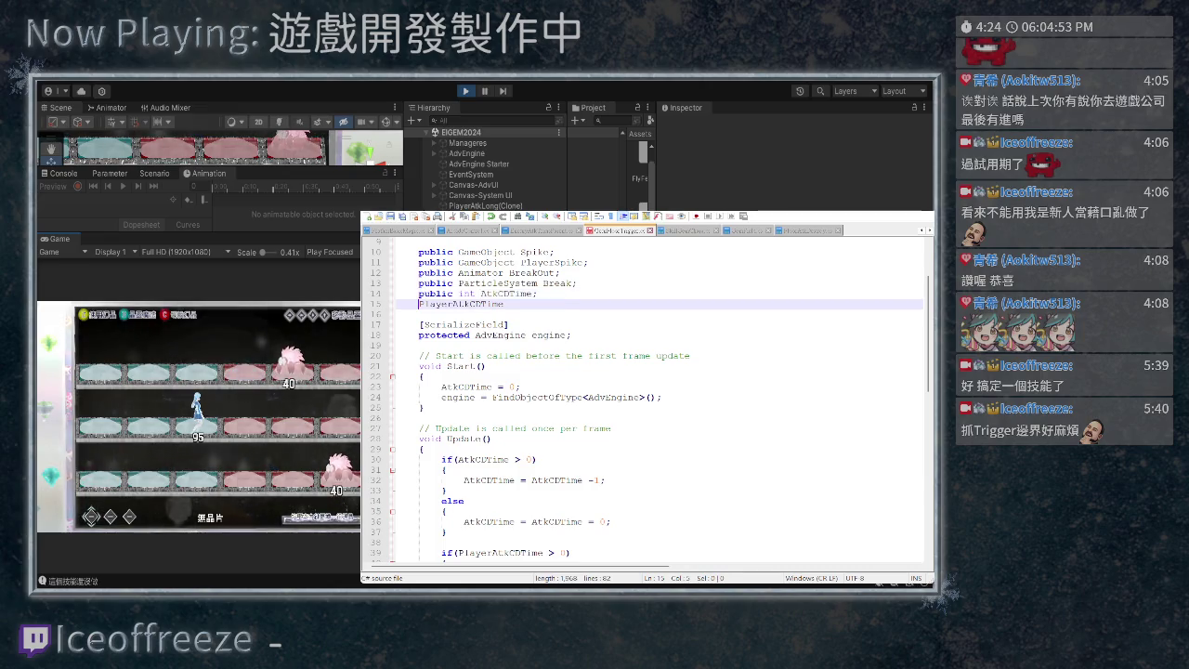
key("BackSpace")
key("End")
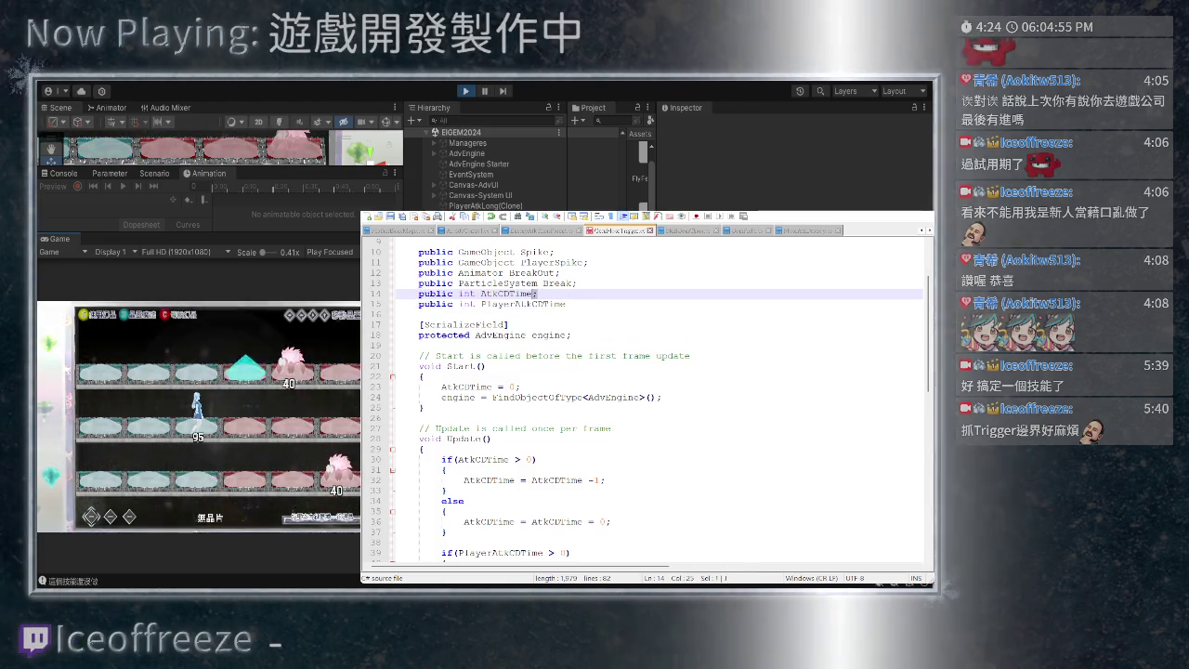
type(";")
scroll(646, 400, "down", 14)
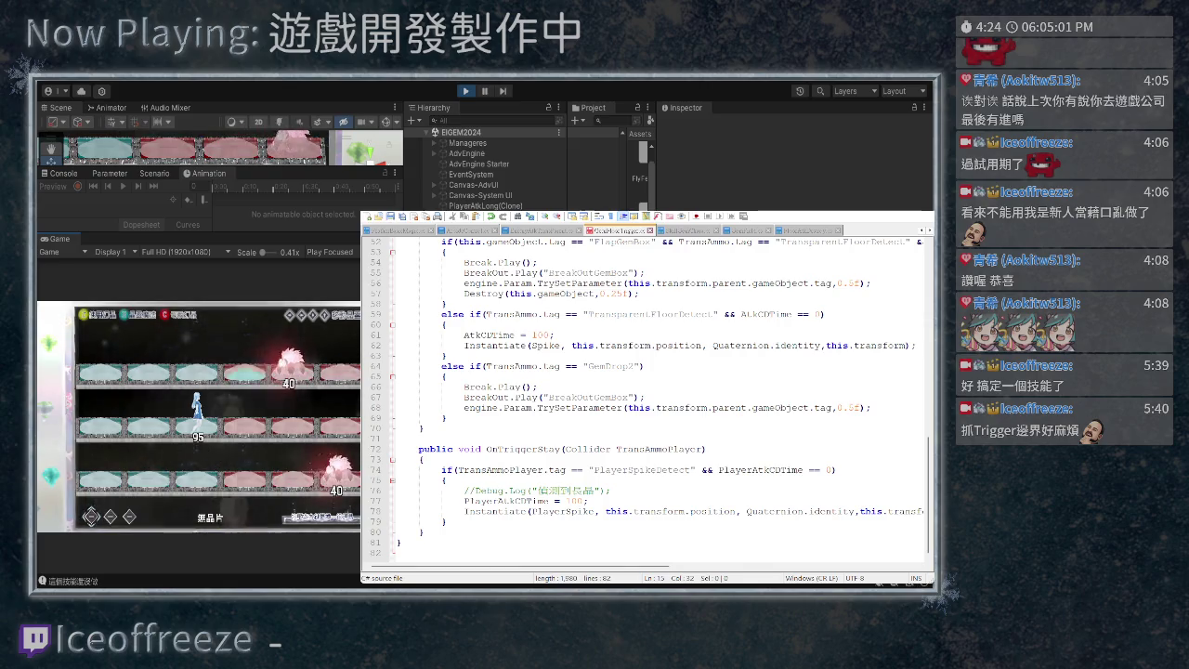
scroll(646, 400, "up", 1)
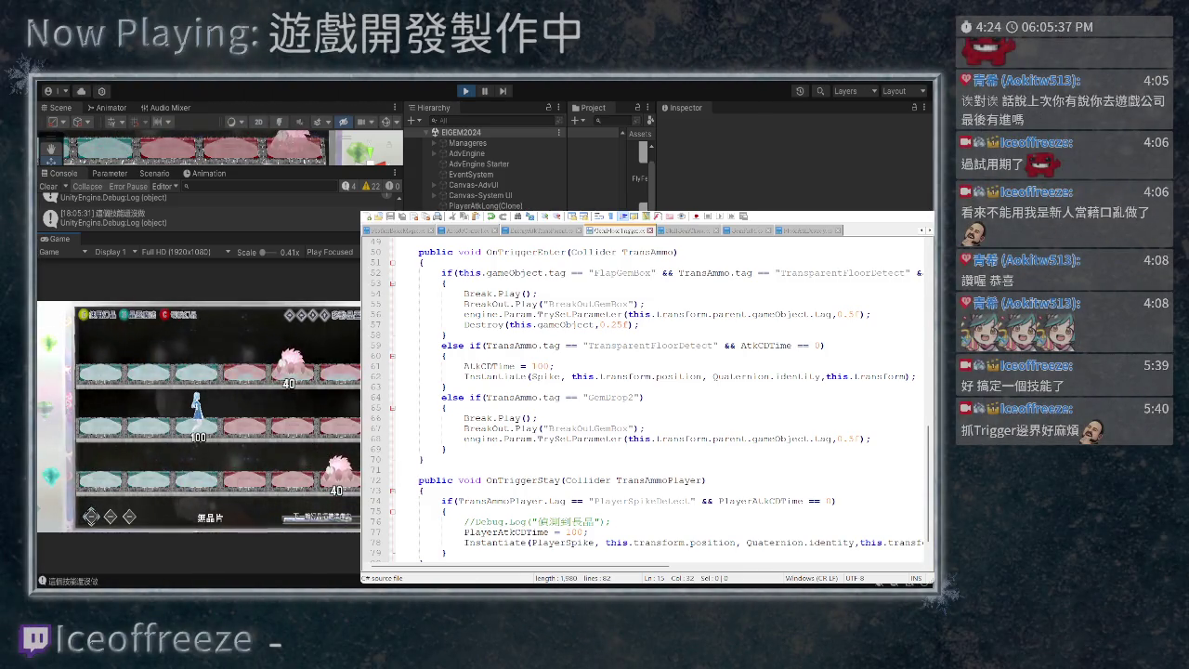
- Open the in-game chip selection menu showing the 散晶突刺 skill
key("Tab")
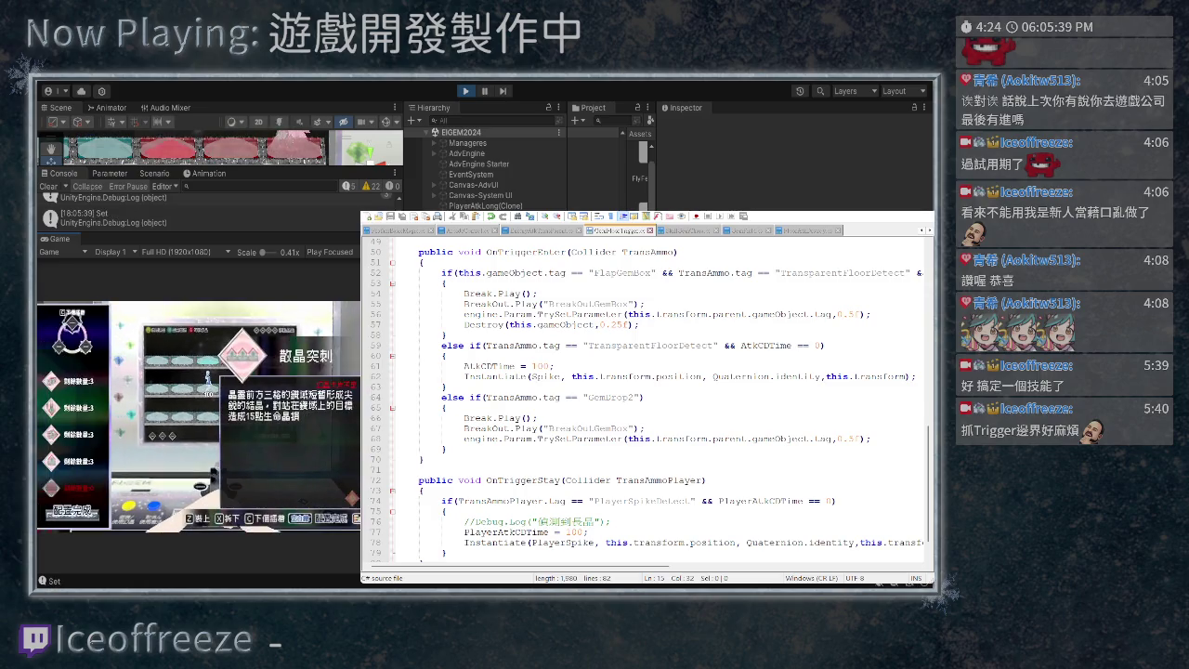